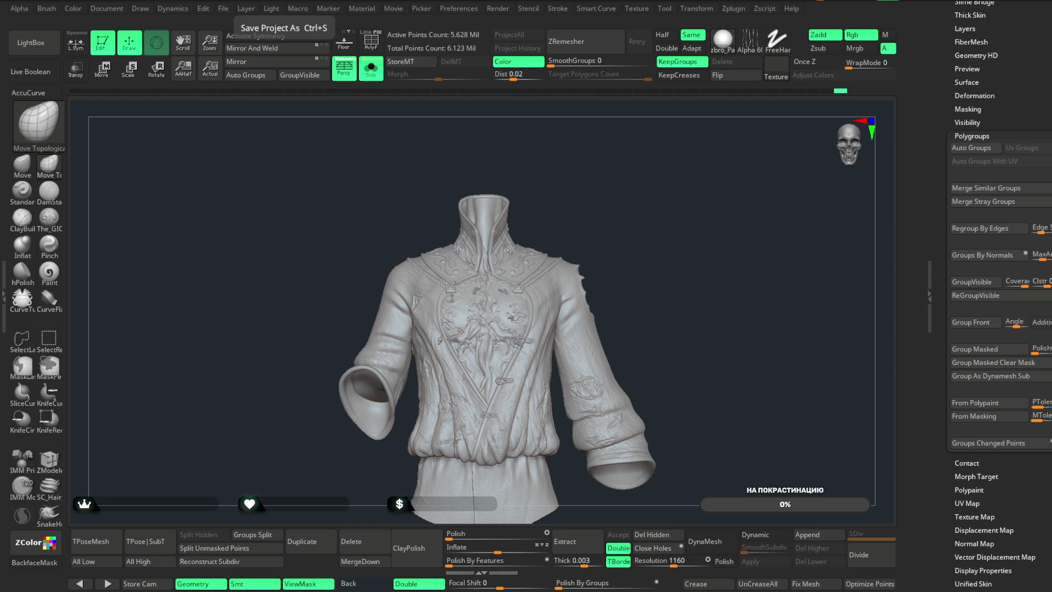
- Show the subtool list, undo the jacket to an earlier sculpt state, and toggle Solo
drag(822, 319, 721, 325)
click(972, 136)
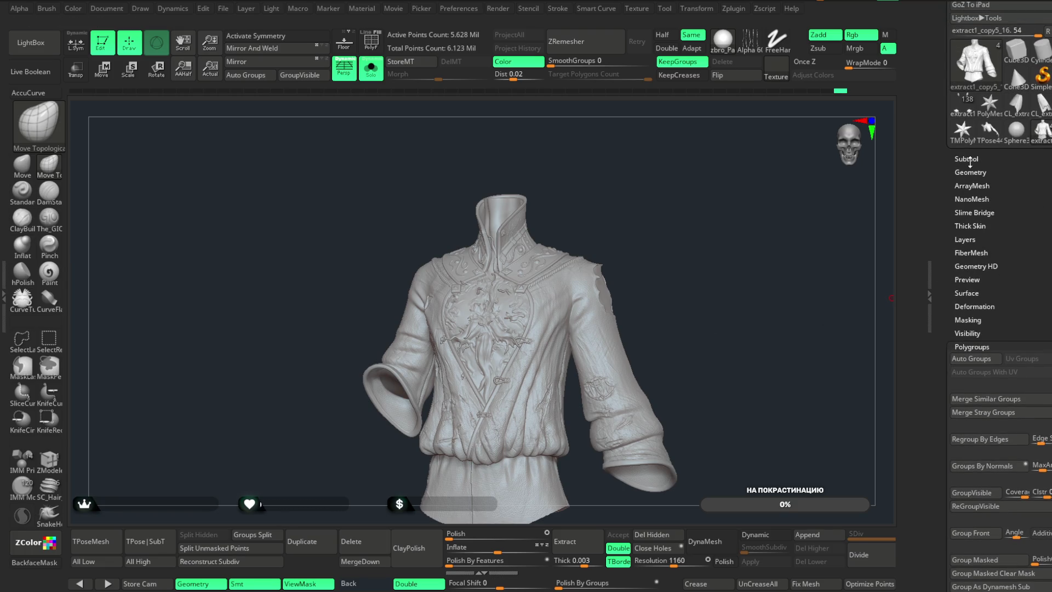
click(971, 161)
key(ctrl+z)
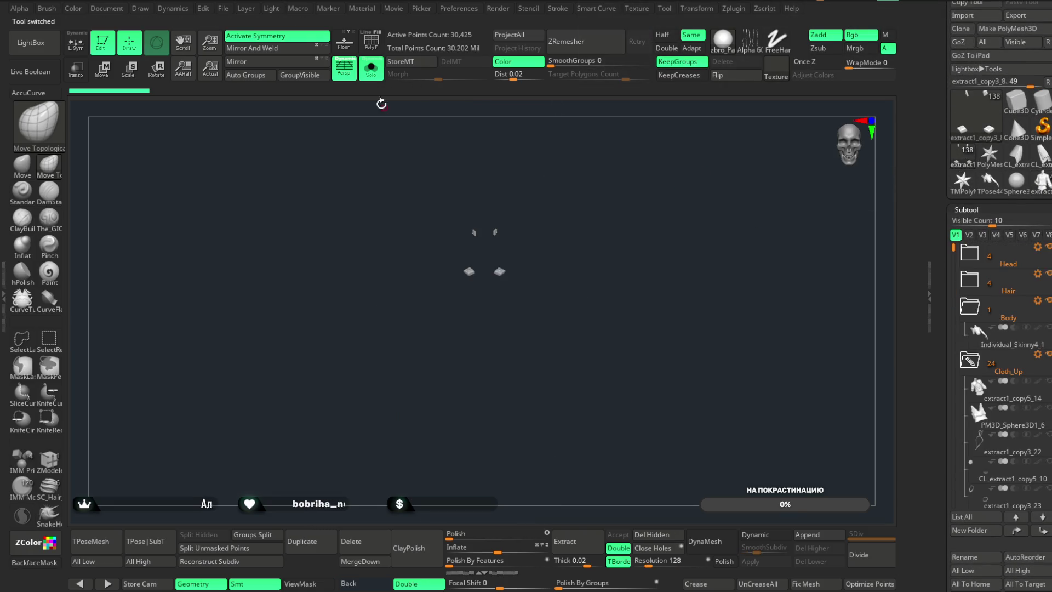
click(371, 69)
- Orbit and zoom around the full character, inspecting the chain clasp and upper body
mouse_move(627, 181)
mouse_down()
mouse_move(637, 179)
mouse_move(620, 177)
mouse_move(645, 178)
mouse_move(620, 175)
mouse_up()
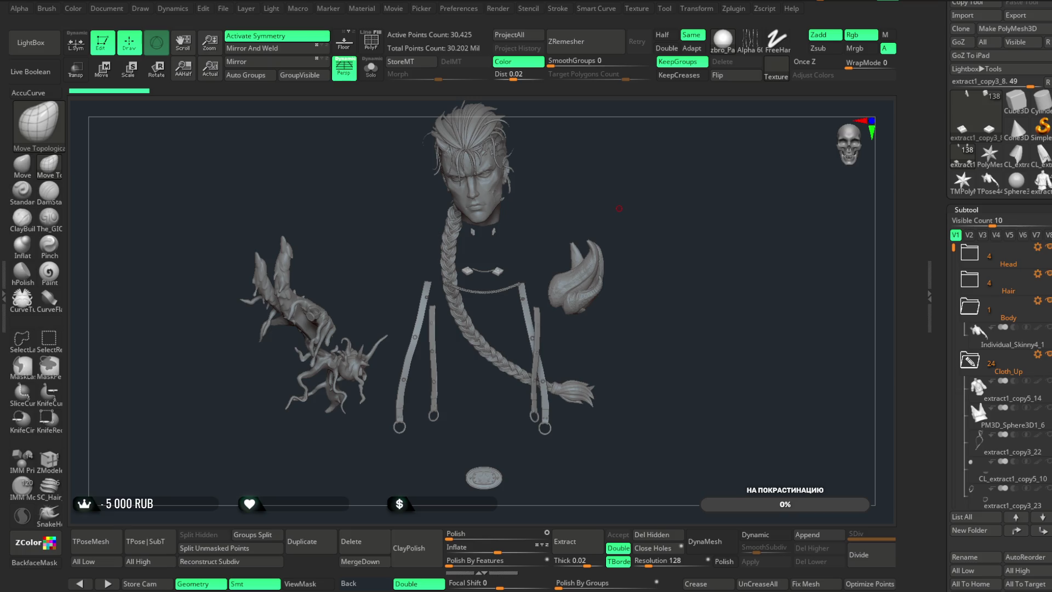
drag(662, 336, 667, 332)
alt+drag(742, 223, 732, 439)
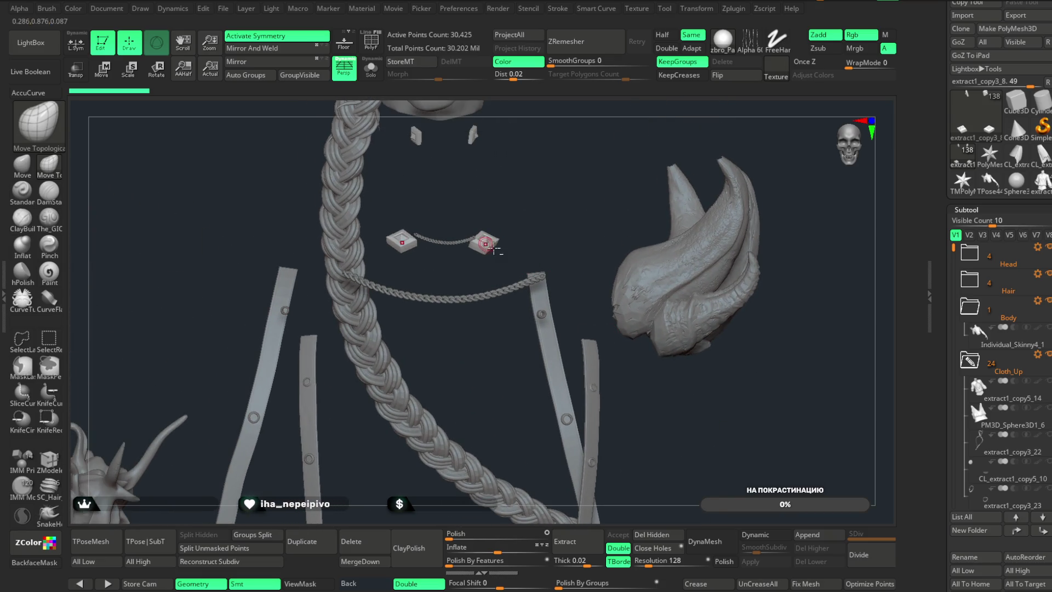
scroll(1003, 356, down, 5)
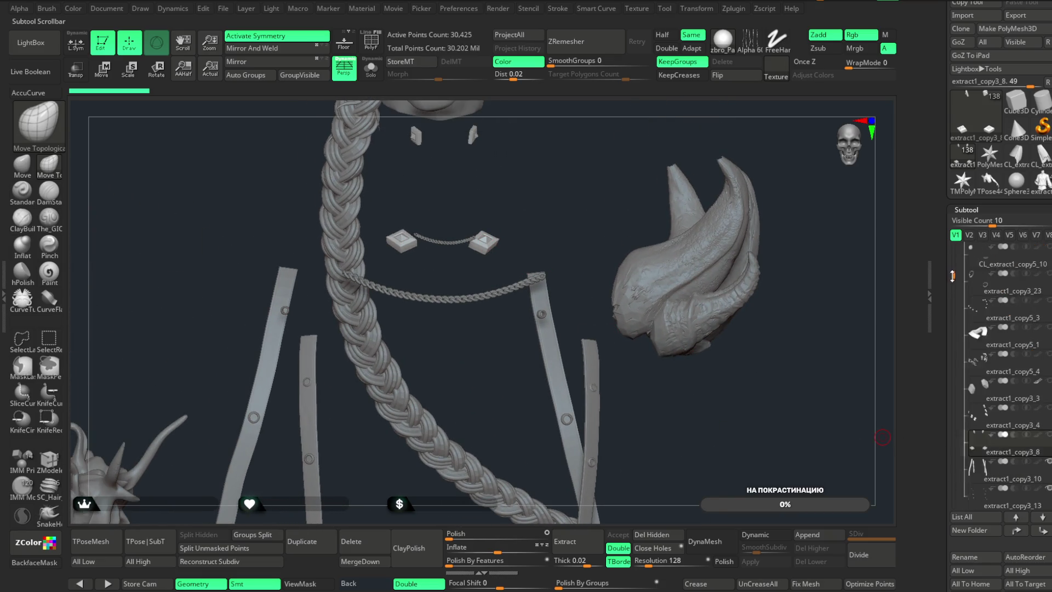
mouse_move(684, 366)
alt+mouse_down()
mouse_move(682, 399)
mouse_move(728, 308)
mouse_move(730, 275)
mouse_move(806, 334)
mouse_move(728, 286)
mouse_move(701, 250)
mouse_move(694, 259)
mouse_move(712, 220)
alt+mouse_up()
- Collapse the Cloth_Up and Monster folders and make the Cloth_Down skirt visible
drag(955, 282, 954, 244)
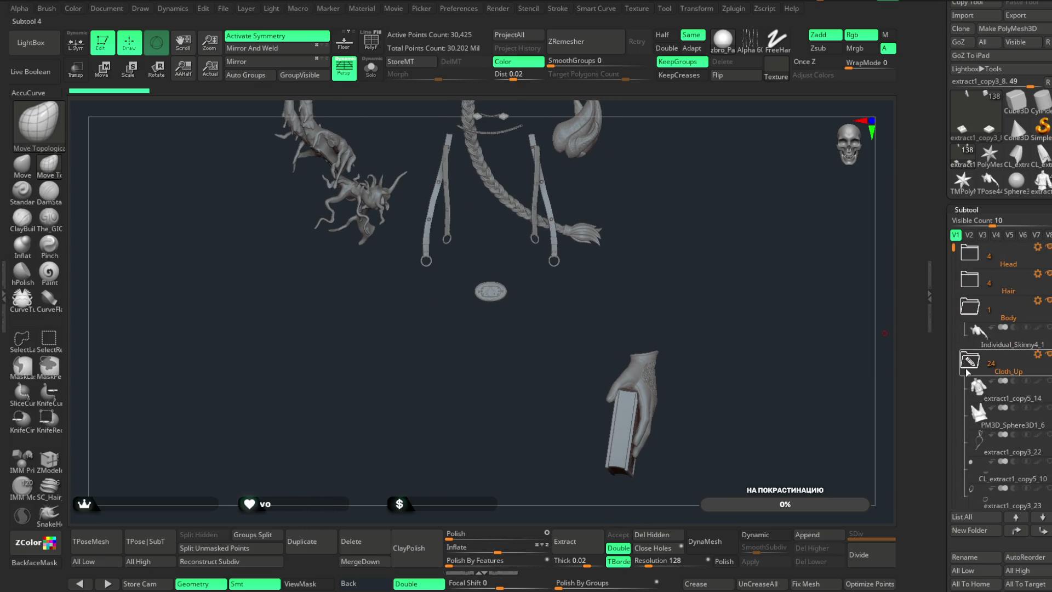
click(967, 372)
mouse_move(795, 287)
alt+mouse_down()
mouse_move(812, 292)
mouse_move(795, 310)
alt+mouse_up()
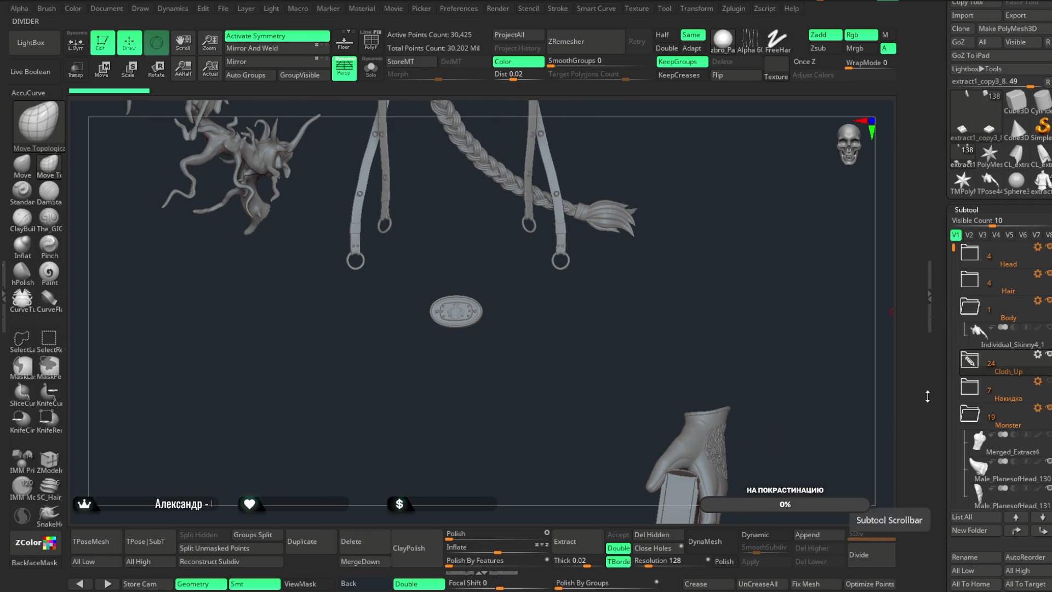
click(970, 414)
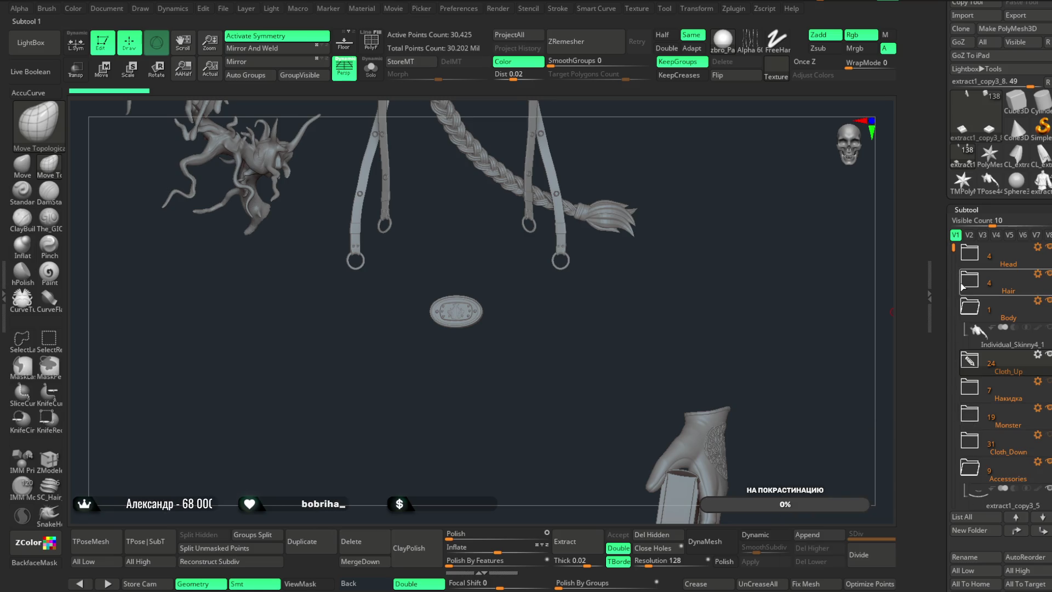
click(1049, 435)
drag(655, 313, 545, 297)
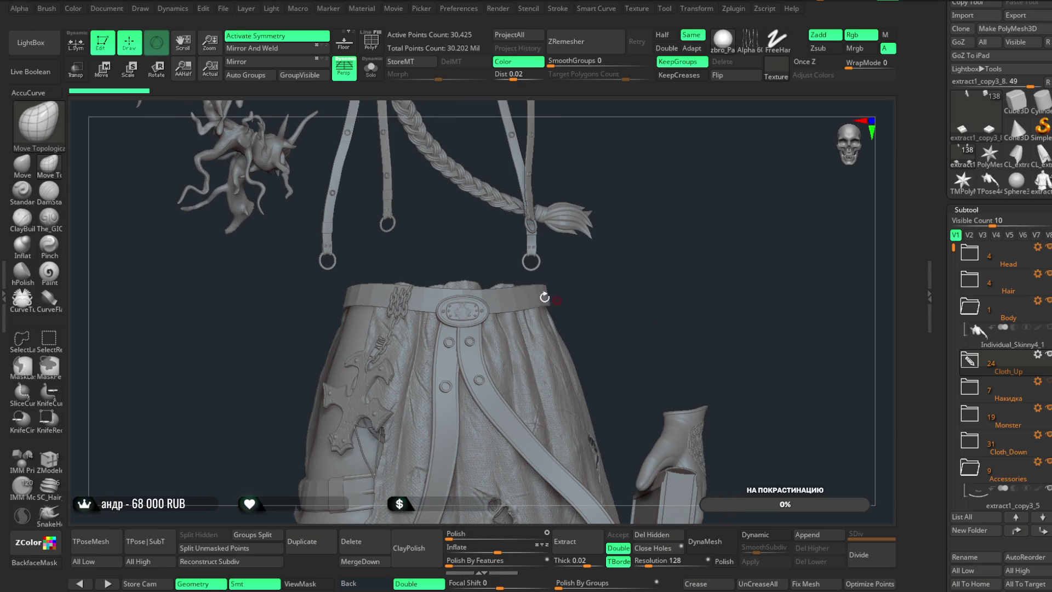
- Select the Cloth_Down subtool, turn on PolyFrame, and solo the belt band
alt+click(512, 298)
mouse_move(641, 301)
mouse_down()
mouse_move(674, 343)
mouse_move(735, 364)
mouse_move(747, 320)
mouse_move(785, 383)
mouse_move(768, 345)
mouse_move(776, 293)
mouse_move(728, 294)
mouse_up()
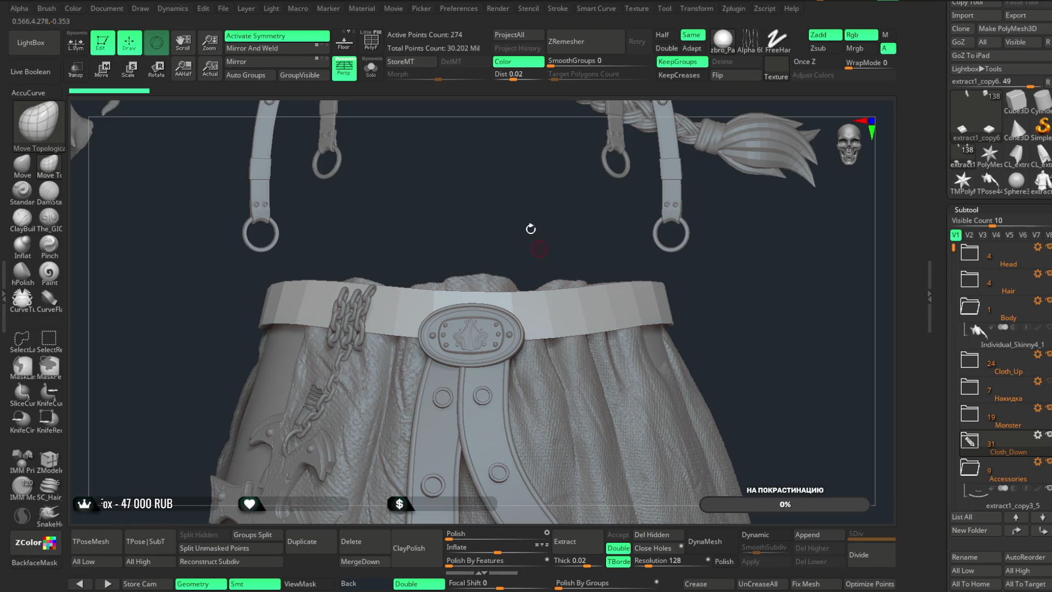
key(shift+f)
mouse_move(502, 168)
mouse_down()
mouse_move(474, 275)
mouse_move(491, 230)
mouse_up()
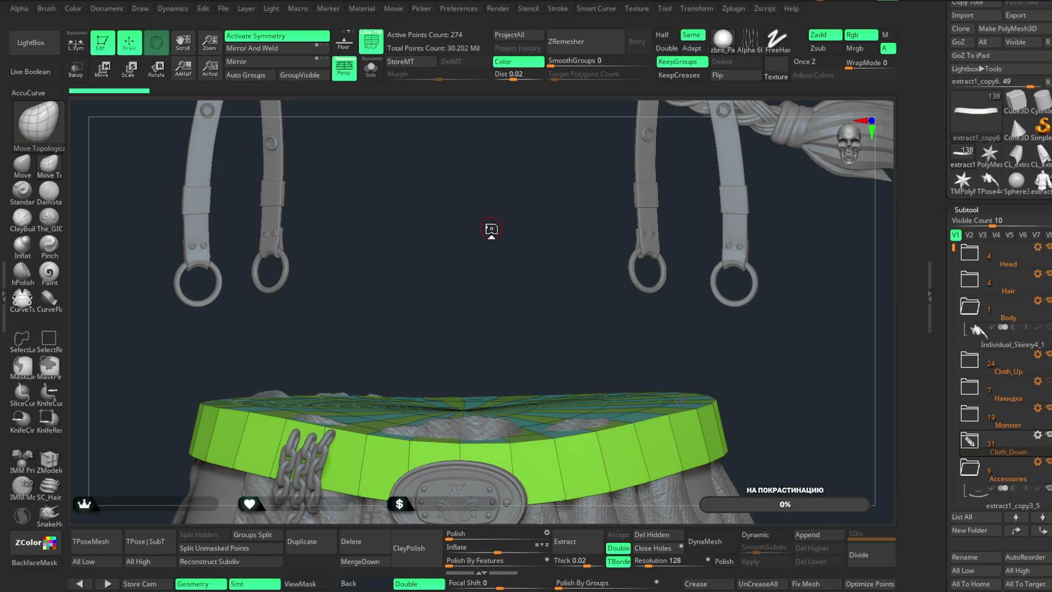
drag(504, 303, 504, 328)
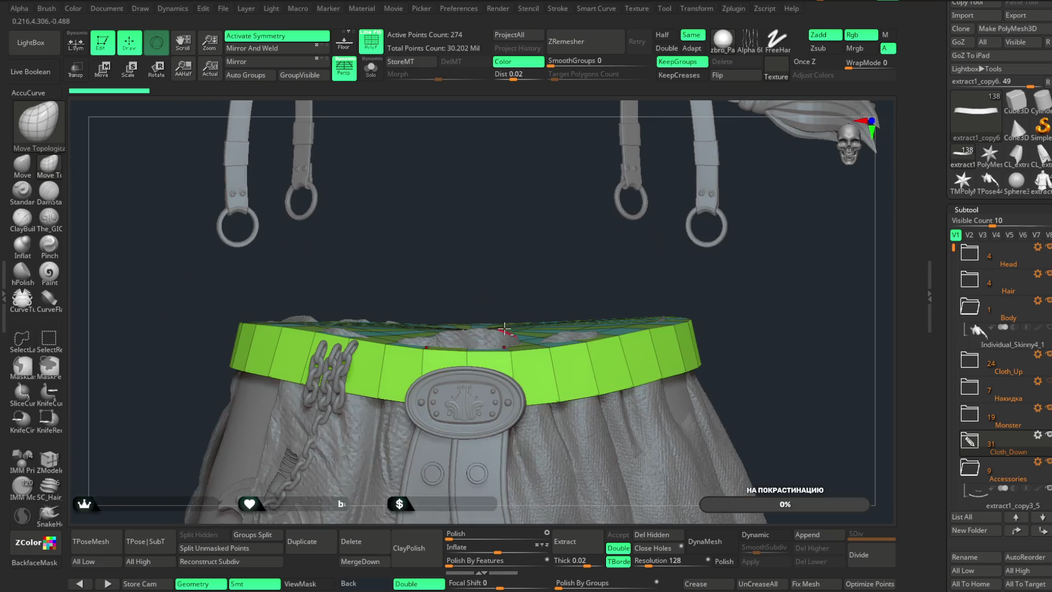
key(ctrl+shift+s)
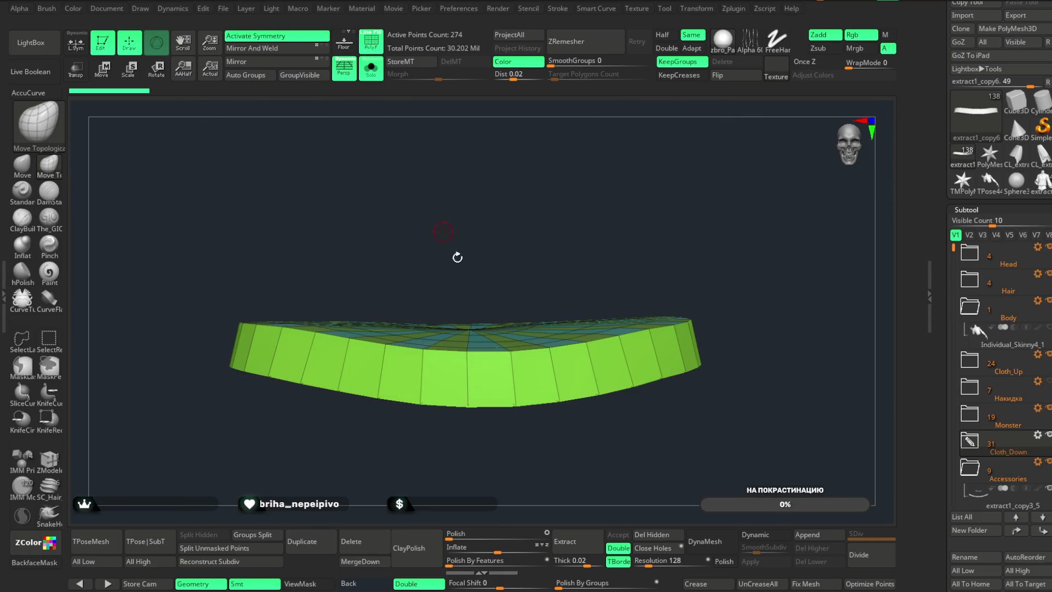
- Turn off symmetry and switch to the ZModeler brush
mouse_move(505, 323)
mouse_down()
mouse_move(552, 282)
mouse_move(564, 195)
mouse_move(556, 240)
mouse_move(510, 247)
mouse_move(493, 326)
mouse_up()
key(x)
click(55, 462)
key(space)
drag(482, 364, 516, 246)
- Insert several edge loops near the belt band's top and bottom edges
click(483, 366)
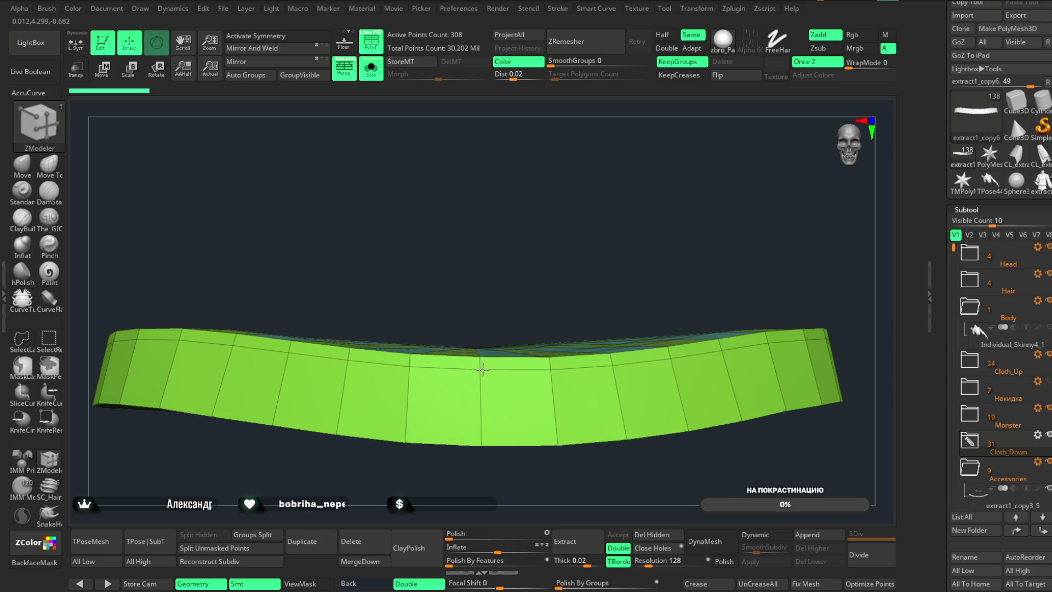
mouse_move(483, 366)
right_down()
mouse_move(507, 282)
mouse_move(477, 369)
right_up()
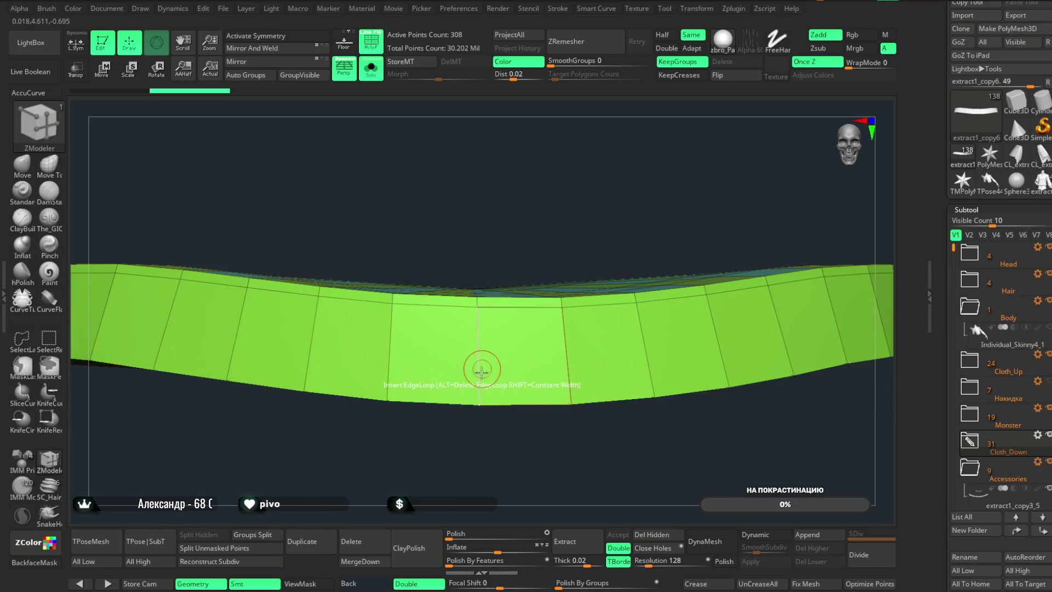
drag(480, 378, 482, 395)
mouse_move(482, 397)
right_down()
mouse_move(470, 465)
mouse_move(482, 510)
mouse_move(475, 350)
right_up()
click(475, 355)
click(477, 363)
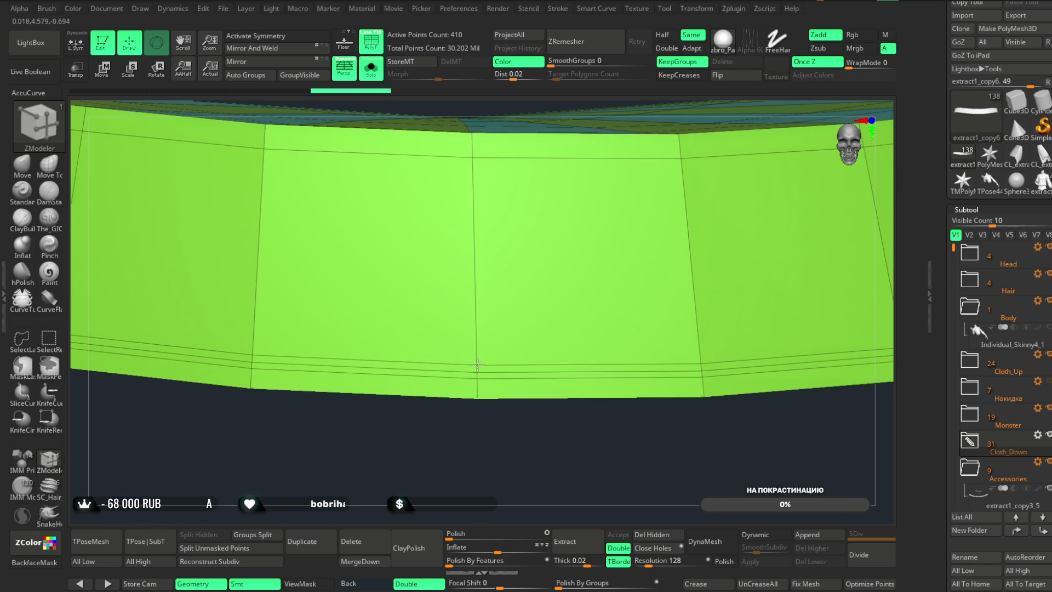
right_drag(477, 364, 476, 271)
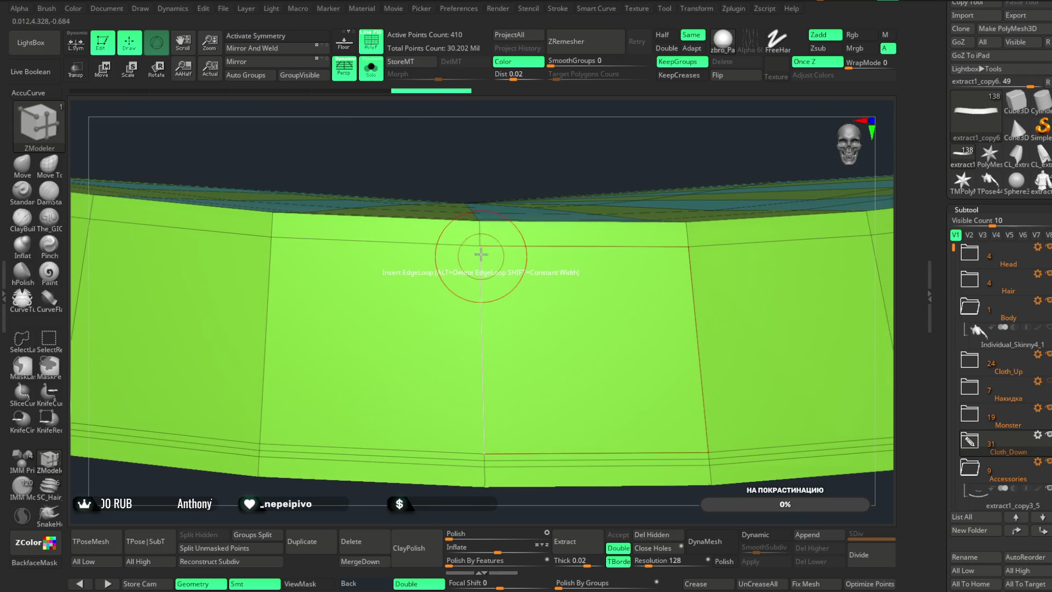
click(482, 256)
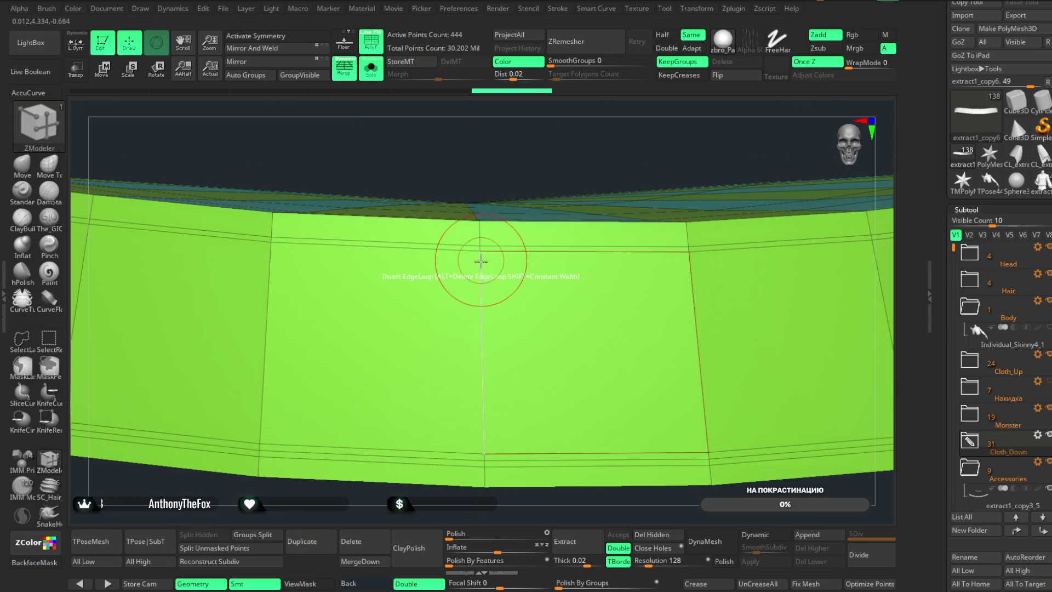
click(481, 259)
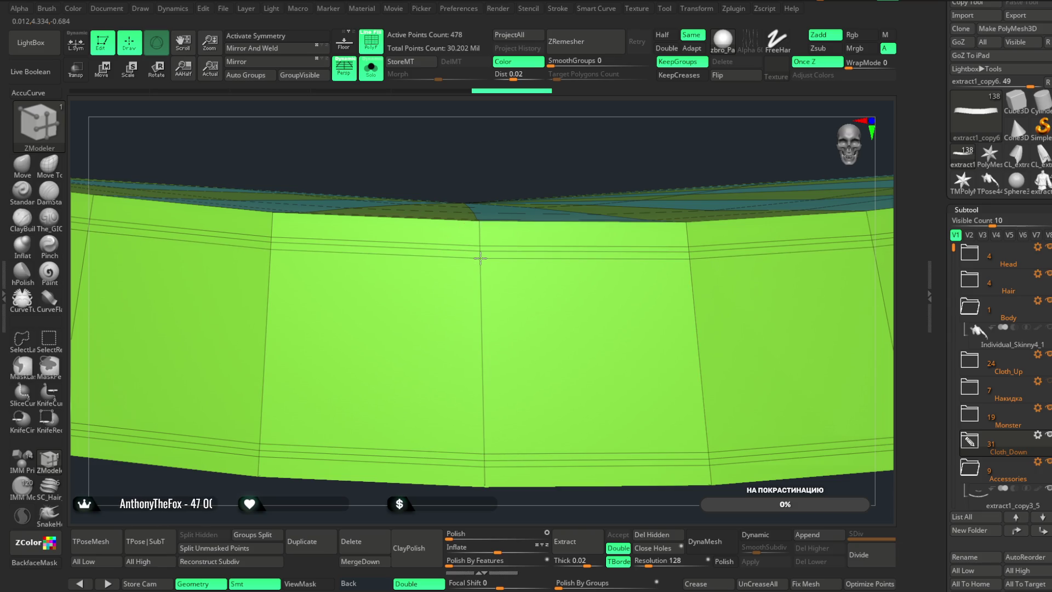
ctrl+right_drag(549, 150, 512, 258)
- Slide an inserted edge loop along the belt using Edge Slide
key(space)
click(570, 292)
click(529, 433)
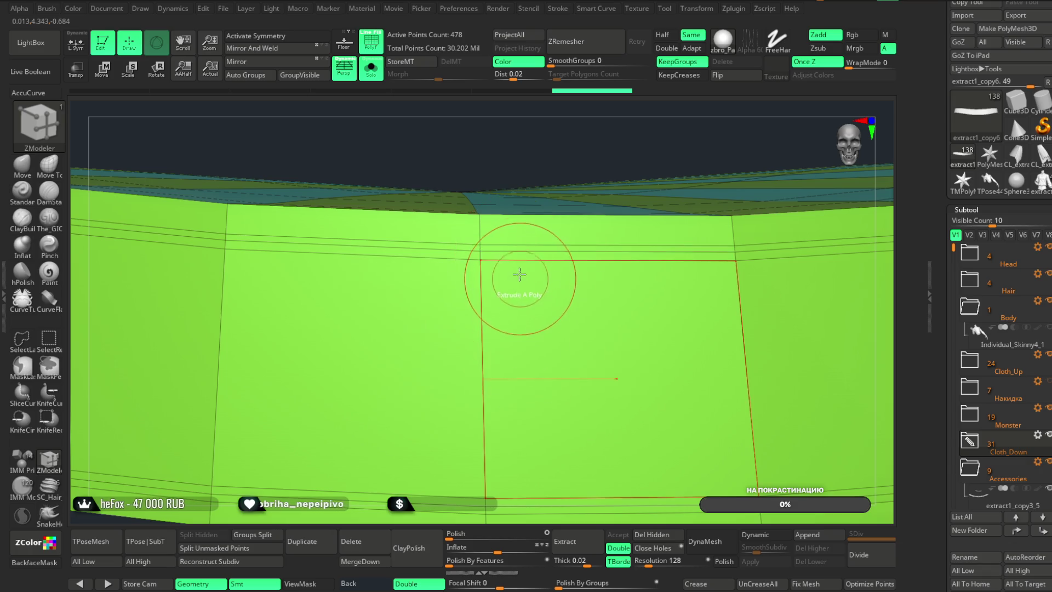
drag(512, 251, 519, 253)
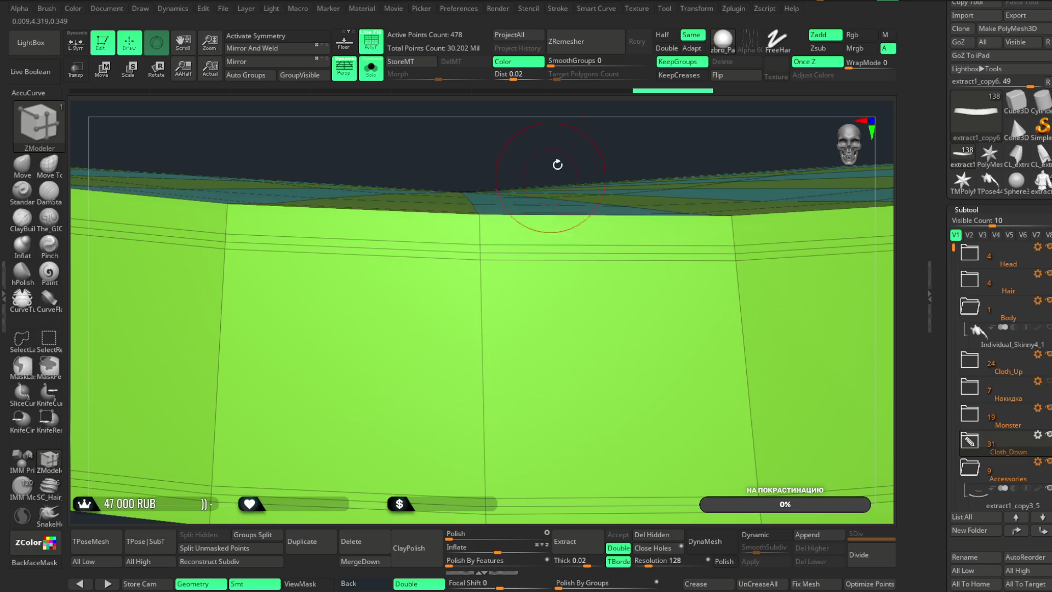
drag(557, 164, 587, 129)
drag(521, 251, 527, 255)
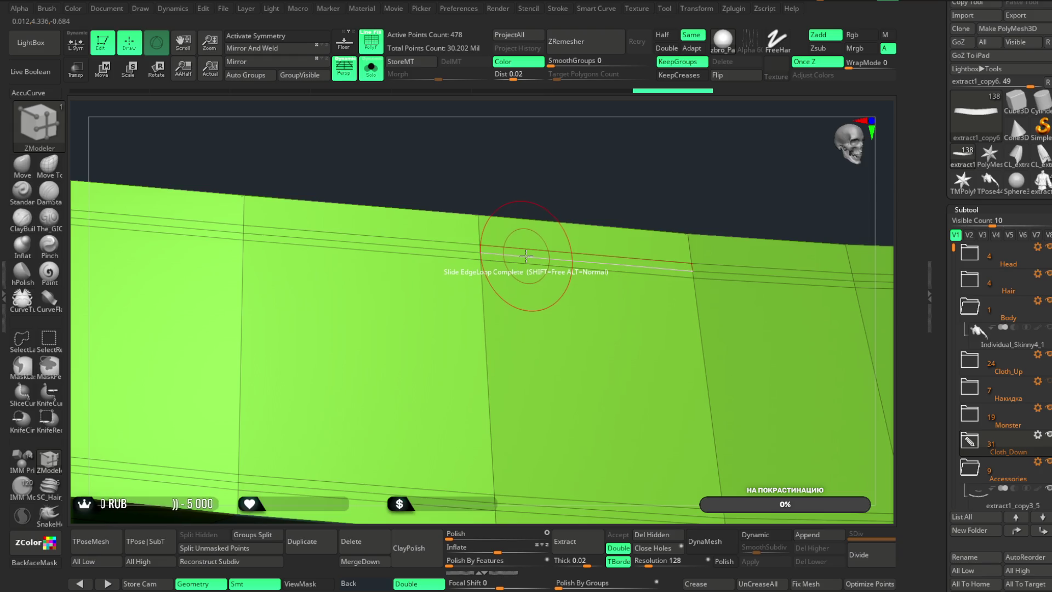
- Swivel the band's top edge loop into a bevel strip with Edge Swivel
key(space)
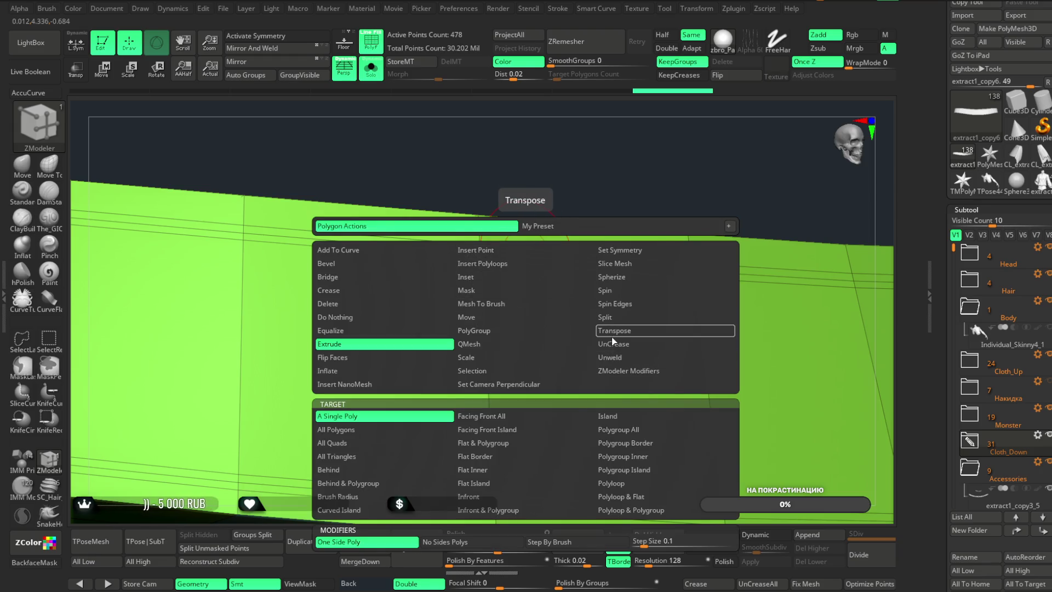
key(space)
click(614, 344)
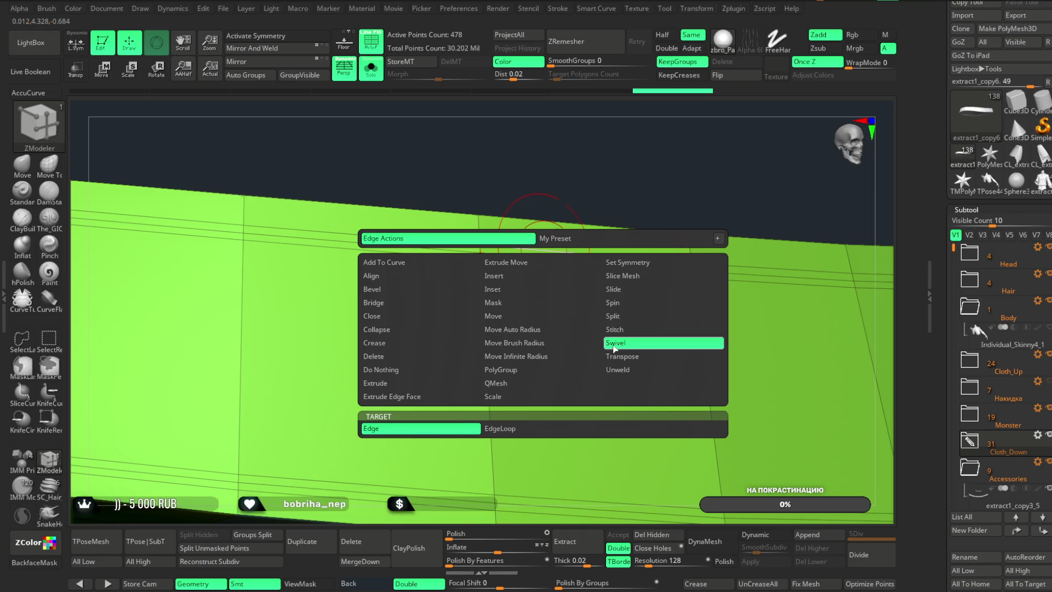
click(500, 429)
mouse_move(544, 258)
mouse_down()
mouse_move(620, 134)
mouse_move(608, 149)
mouse_move(627, 164)
mouse_move(589, 138)
mouse_move(597, 152)
mouse_move(585, 155)
mouse_move(608, 137)
mouse_move(646, 134)
mouse_move(627, 172)
mouse_move(667, 216)
mouse_move(652, 219)
mouse_up()
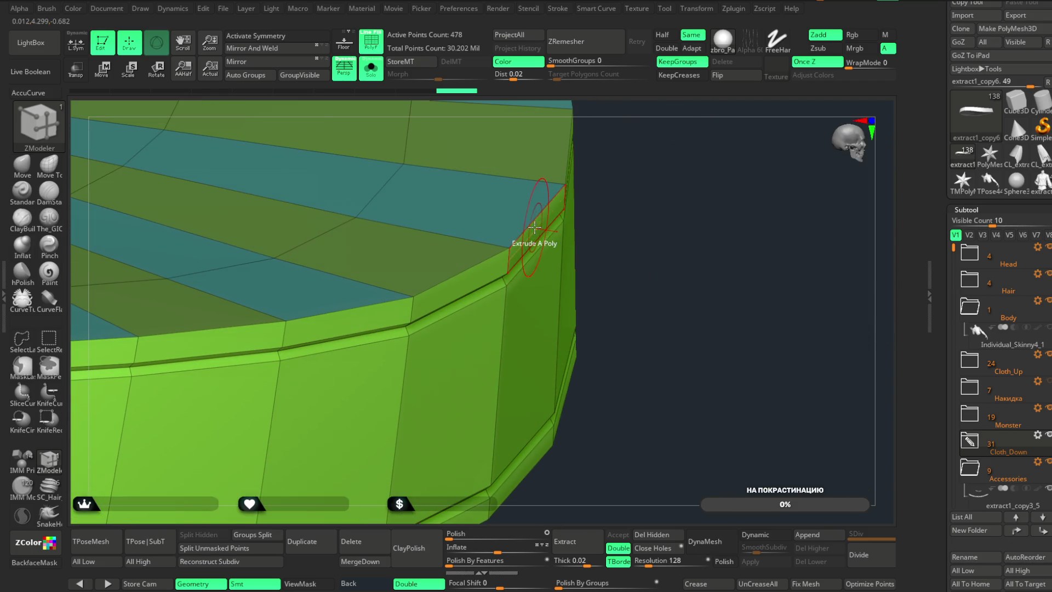
- Bevel the top and lower rim edge loops of the belt
key(space)
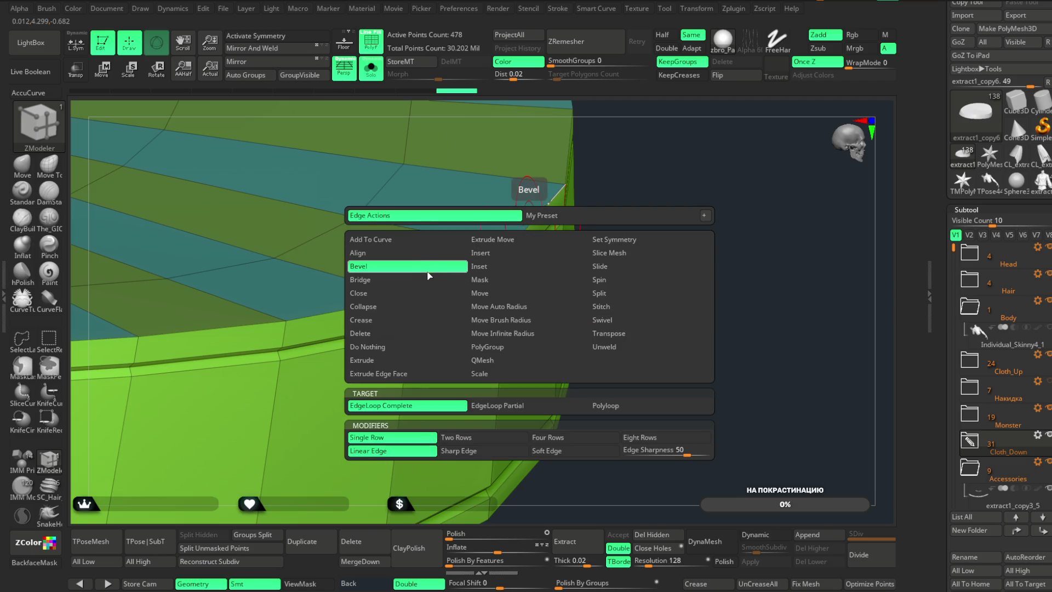
click(428, 276)
click(530, 227)
mouse_move(530, 227)
mouse_down()
mouse_move(642, 228)
mouse_move(648, 181)
mouse_move(665, 170)
mouse_move(495, 428)
mouse_up()
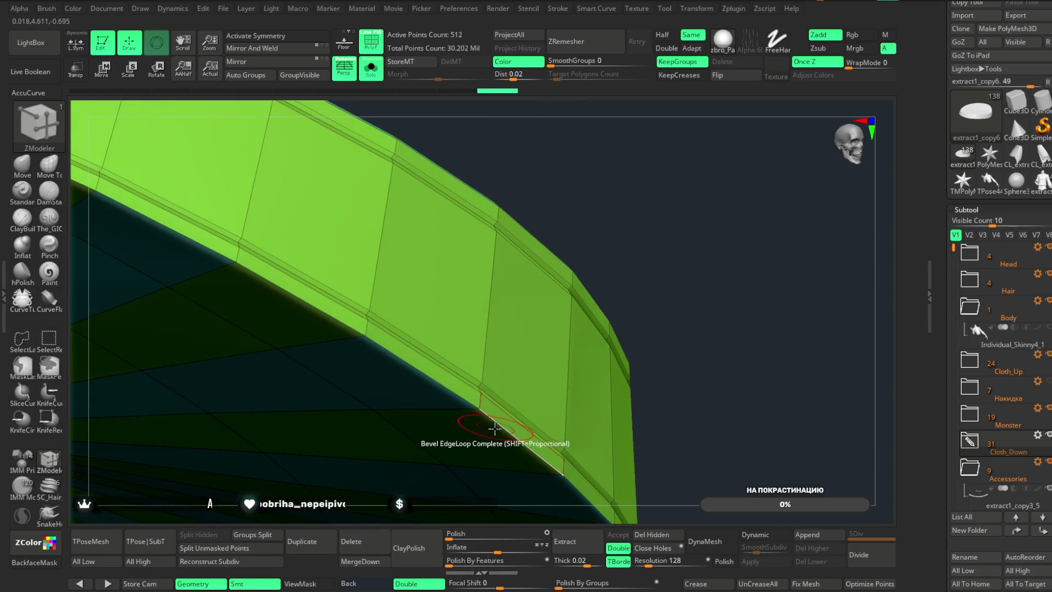
click(495, 428)
mouse_move(652, 207)
mouse_down()
mouse_move(665, 195)
mouse_move(656, 219)
mouse_move(627, 166)
mouse_move(625, 179)
mouse_move(607, 176)
mouse_move(532, 269)
mouse_move(571, 212)
mouse_move(564, 197)
mouse_move(568, 234)
mouse_move(559, 207)
mouse_move(572, 199)
mouse_move(513, 219)
mouse_up()
- Crease the band's top and lower edge loops, then duplicate the band subtool
key(space)
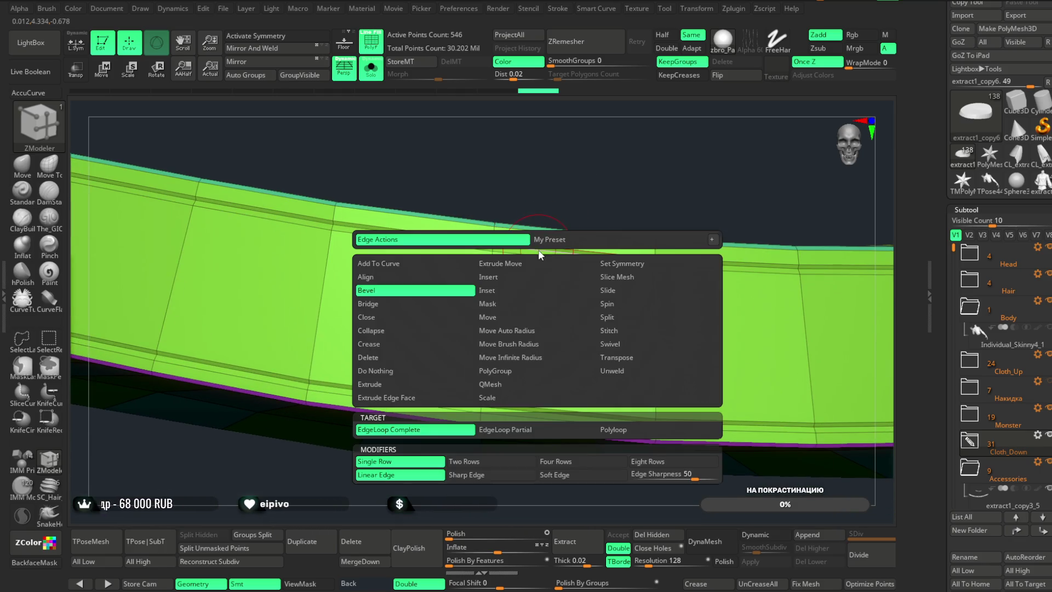
click(422, 344)
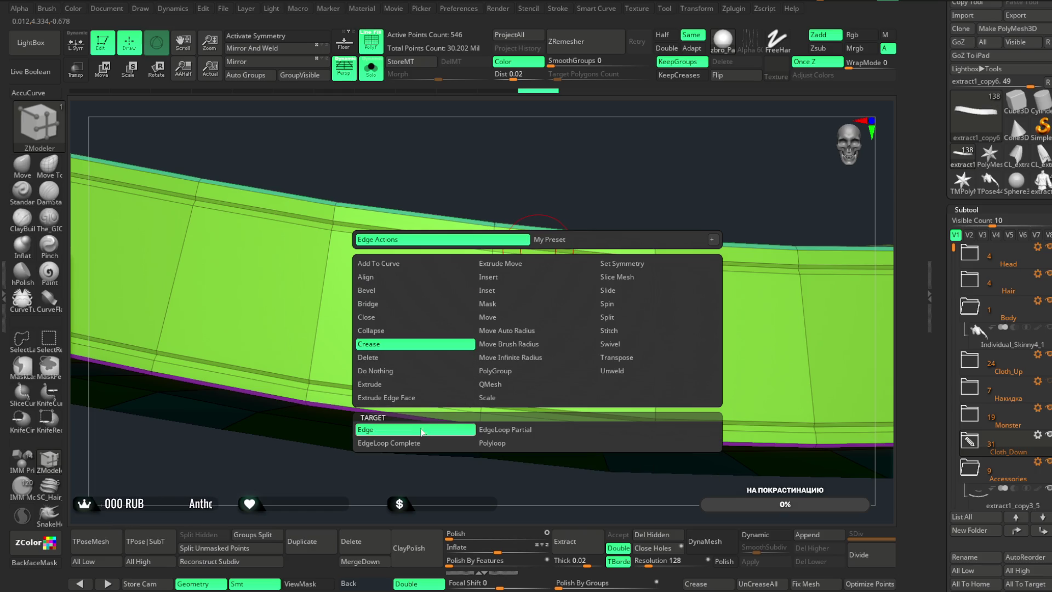
click(422, 430)
drag(597, 165, 559, 207)
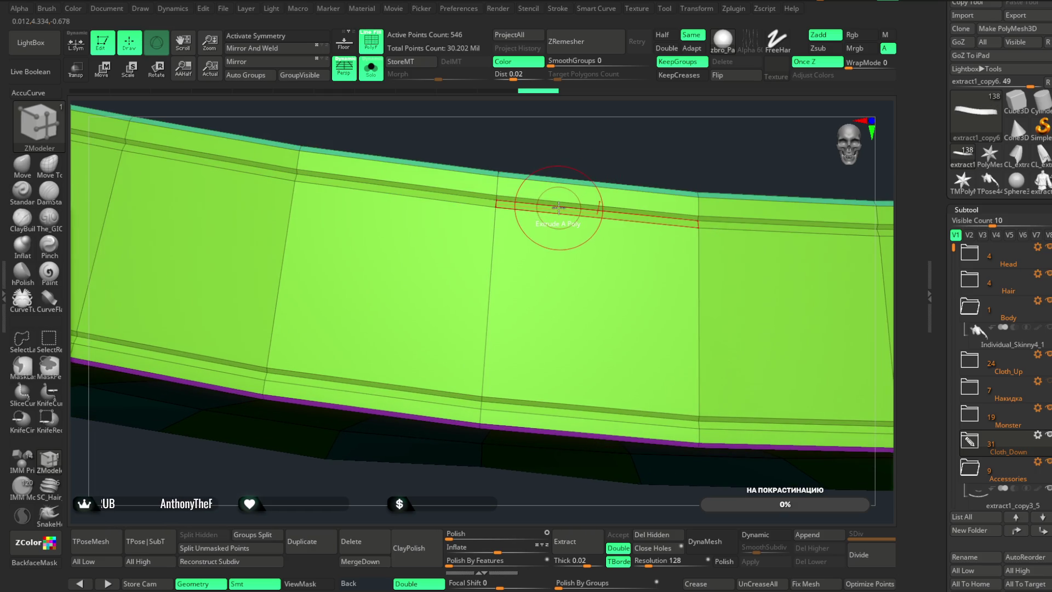
click(558, 206)
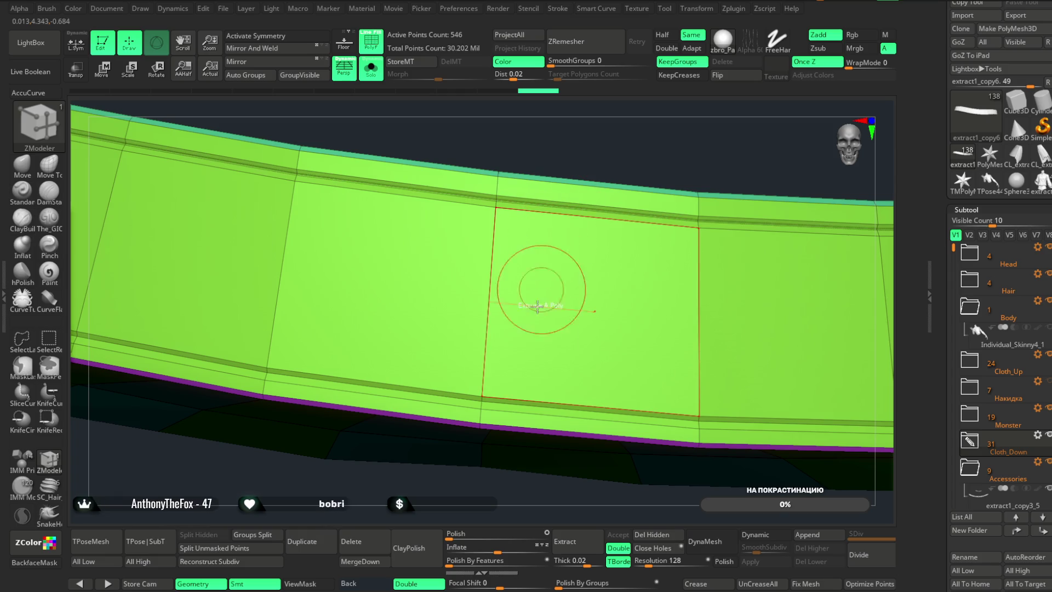
mouse_move(617, 170)
mouse_down()
mouse_move(606, 141)
mouse_move(630, 146)
mouse_move(613, 177)
mouse_up()
click(507, 423)
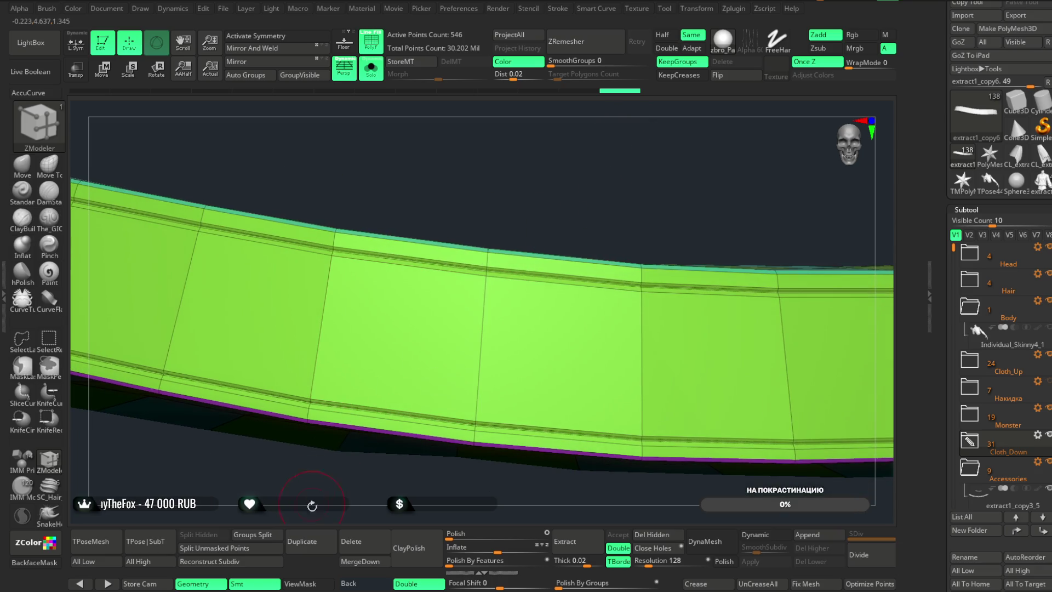
click(323, 545)
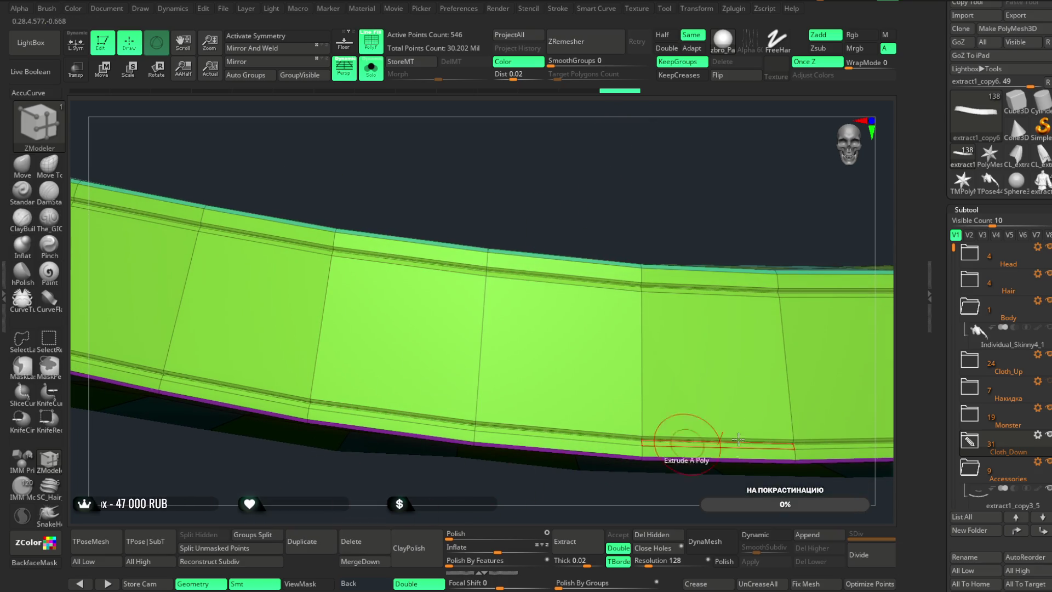
- On the band copy, keep only the green middle polygroup and delete the hidden strips
click(310, 543)
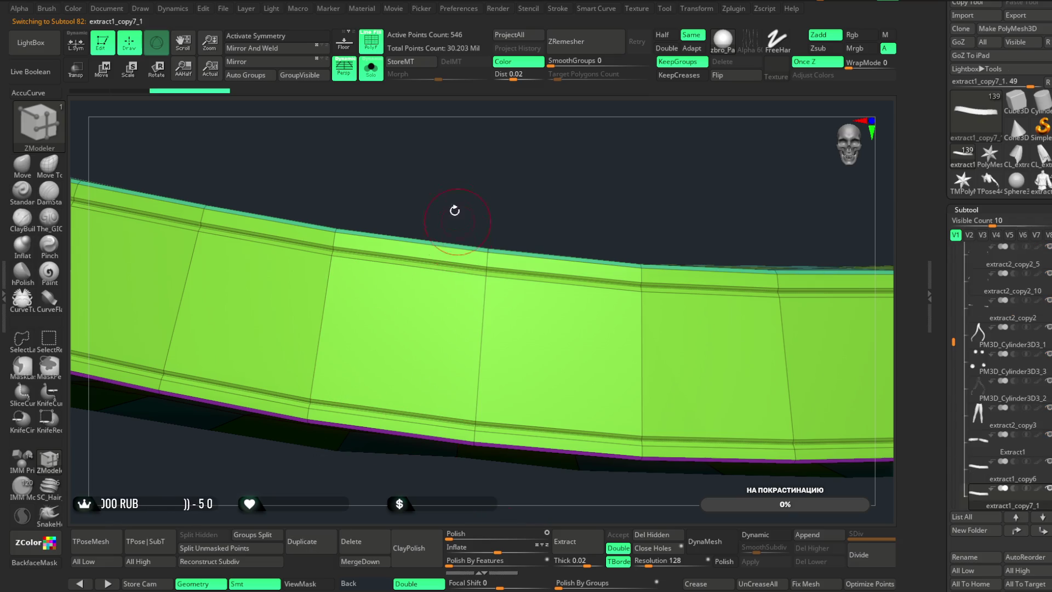
key(ctrl+shift)
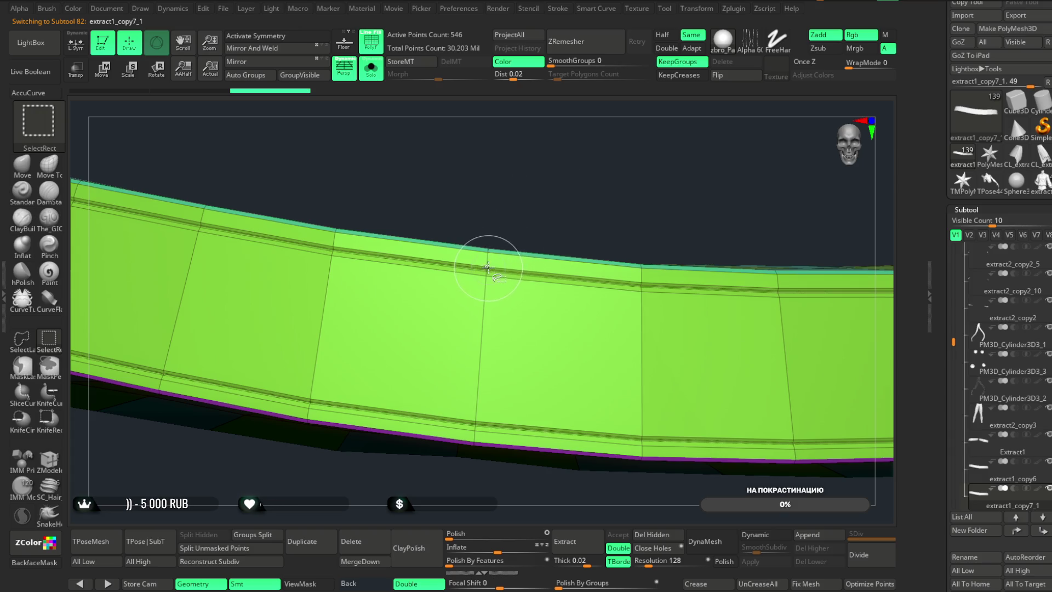
ctrl+shift+click(489, 268)
drag(547, 174, 560, 172)
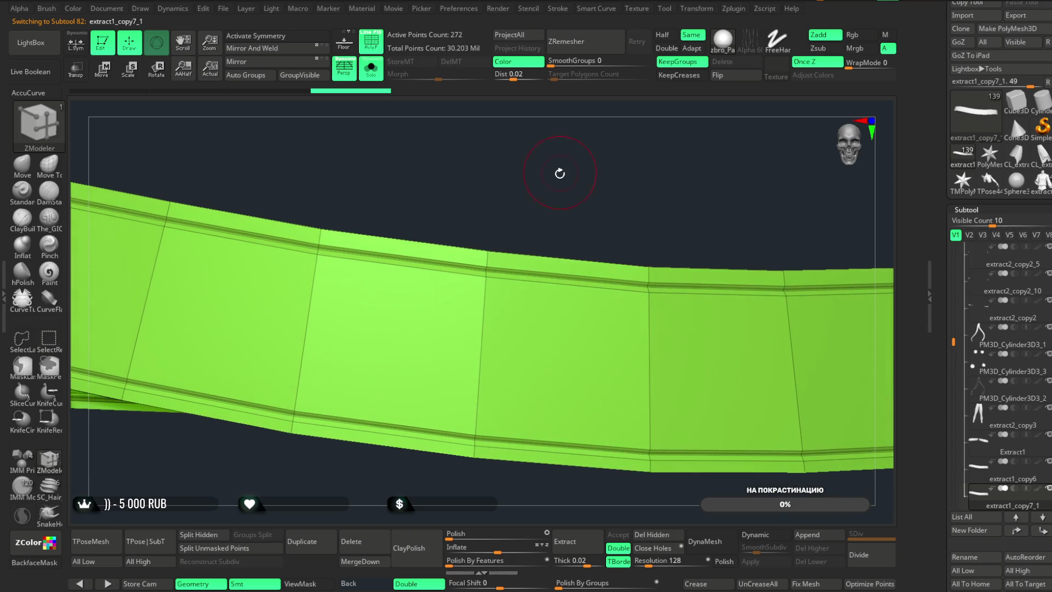
click(660, 533)
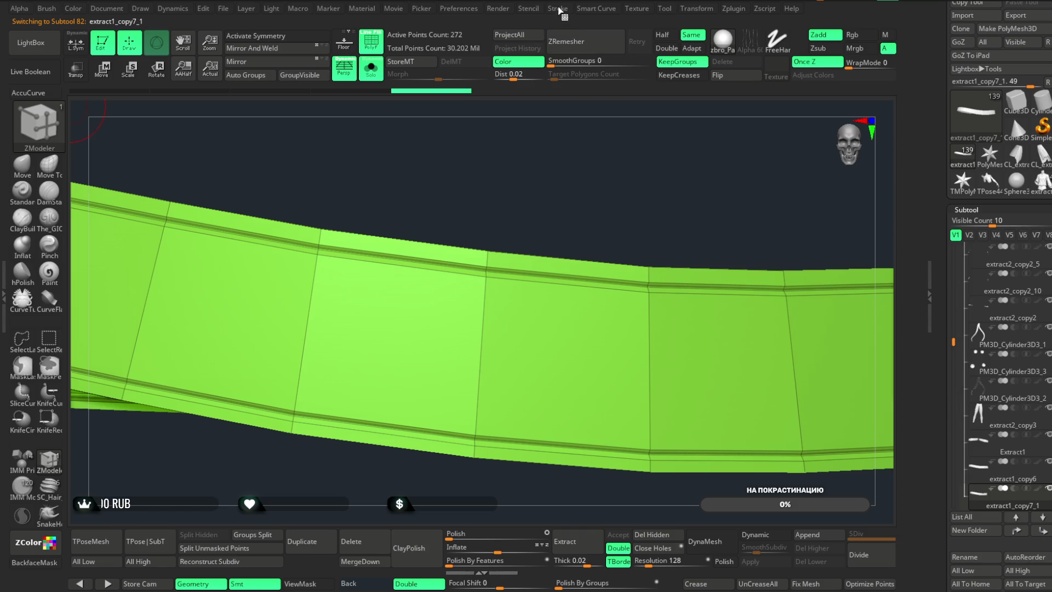
- Set Stroke curve framing to frame the mesh without its outer border
click(558, 9)
click(590, 314)
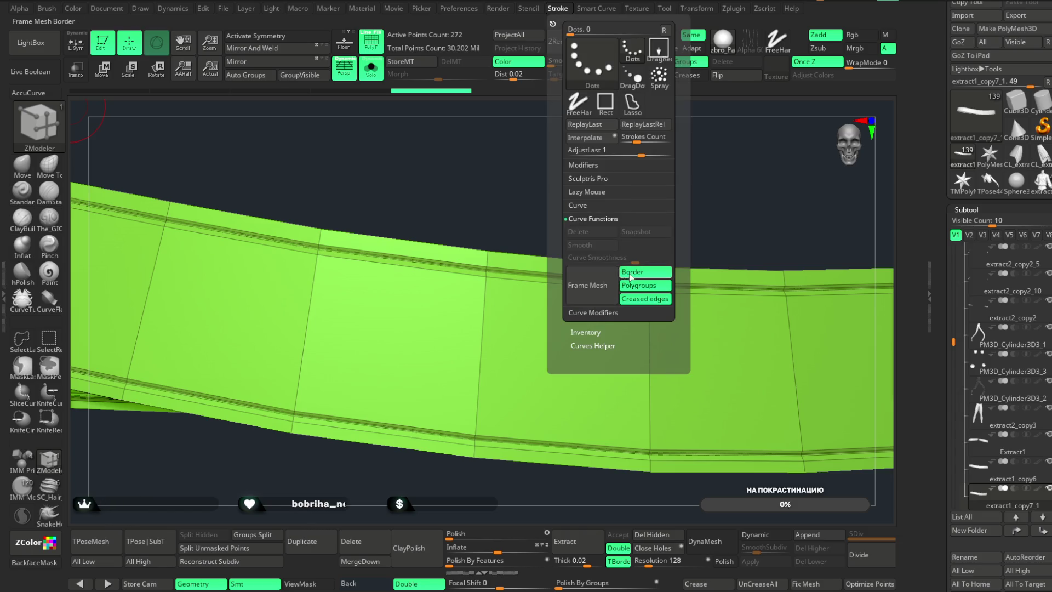
click(631, 277)
click(596, 289)
drag(538, 160, 554, 153)
- Return to ZModeler and crease the strip's lower edge loop
key(b)
key(z)
key(m)
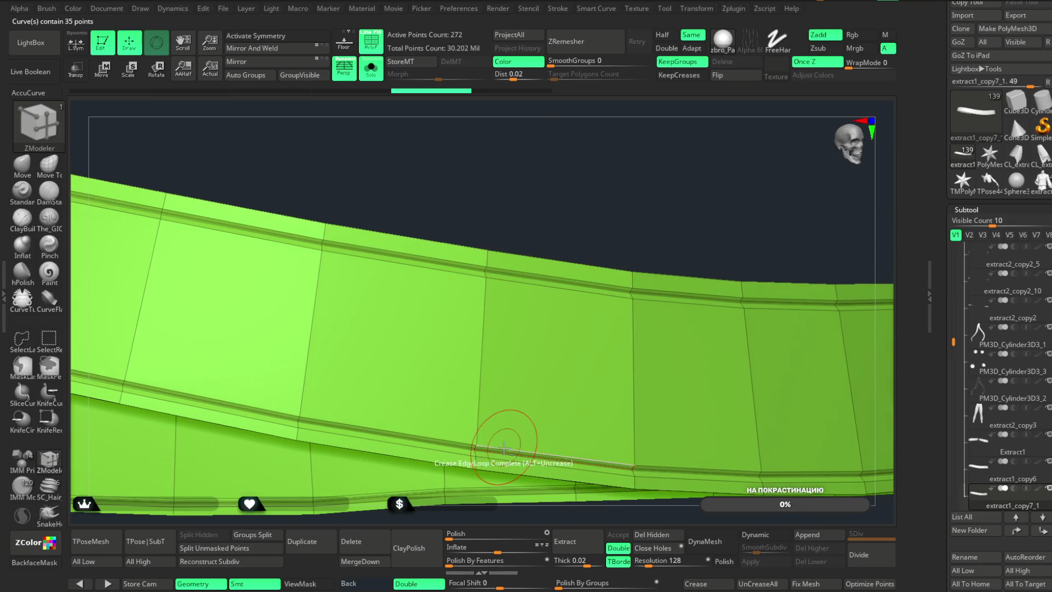
click(501, 451)
mouse_move(614, 186)
mouse_down()
mouse_move(623, 176)
mouse_move(507, 427)
mouse_up()
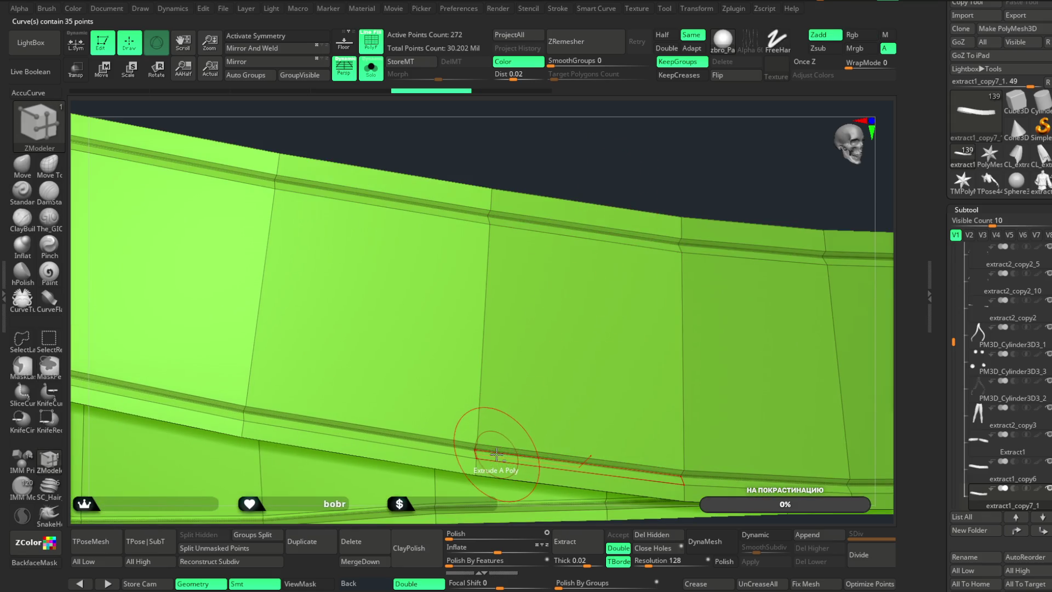
mouse_move(497, 445)
mouse_down()
mouse_move(596, 190)
mouse_move(602, 90)
mouse_up()
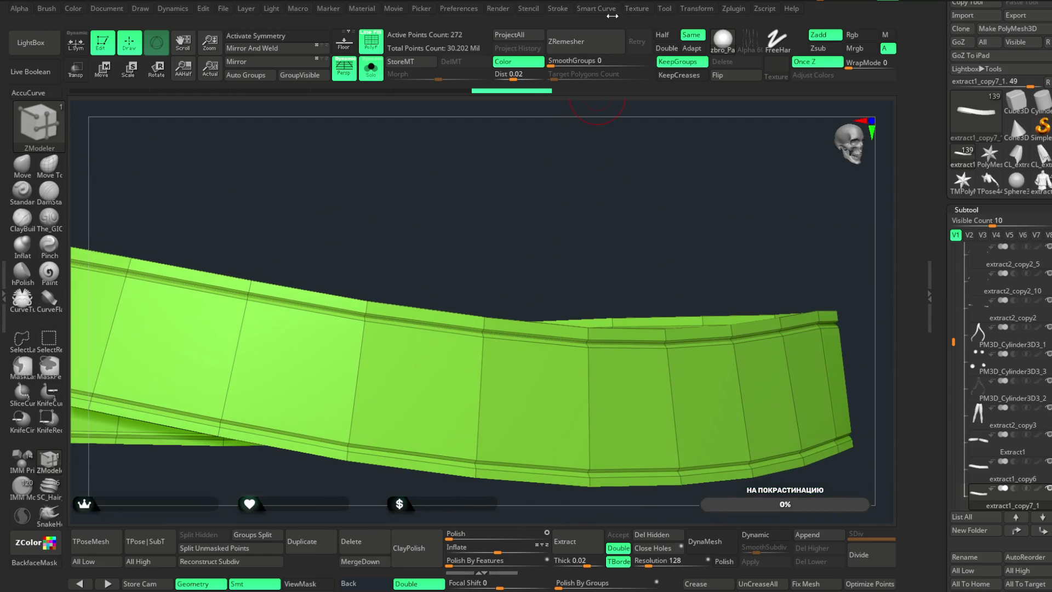
- Preview the strip with Dynamic subdivision, then turn it off
click(563, 10)
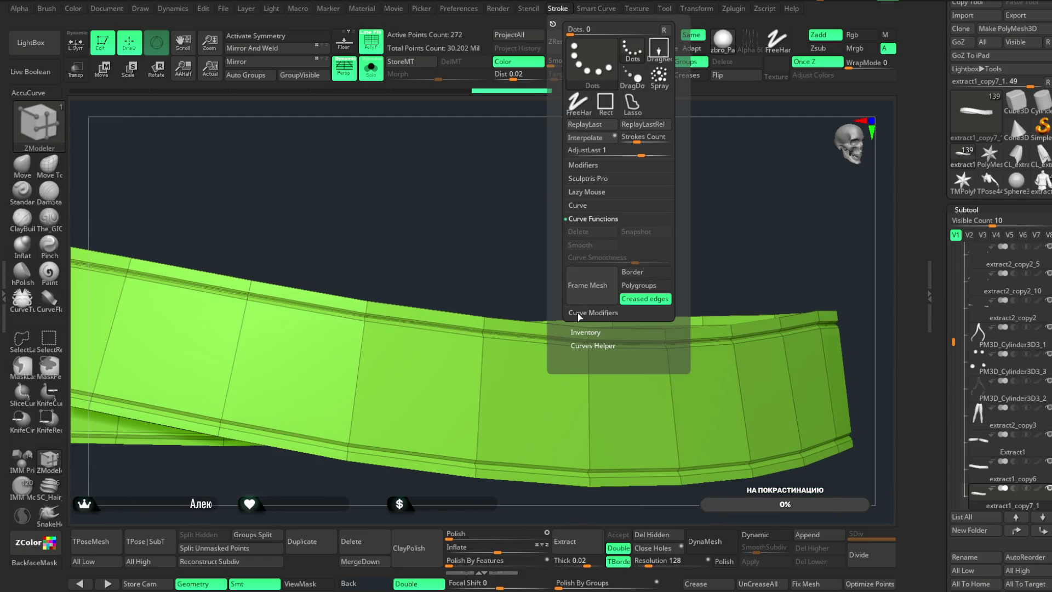
key(ctrl+shift)
drag(490, 223, 520, 198)
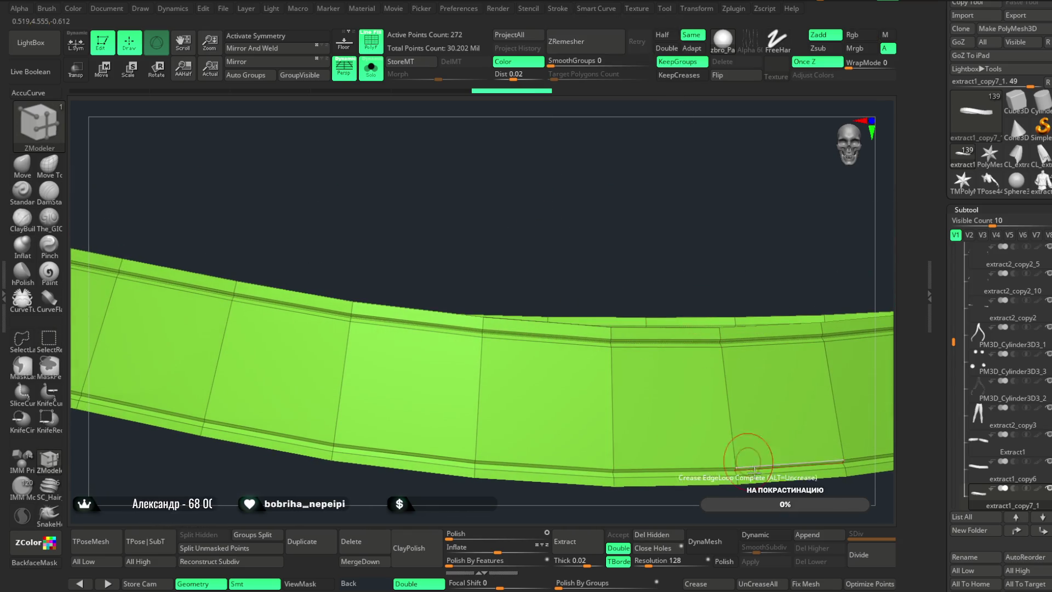
click(770, 536)
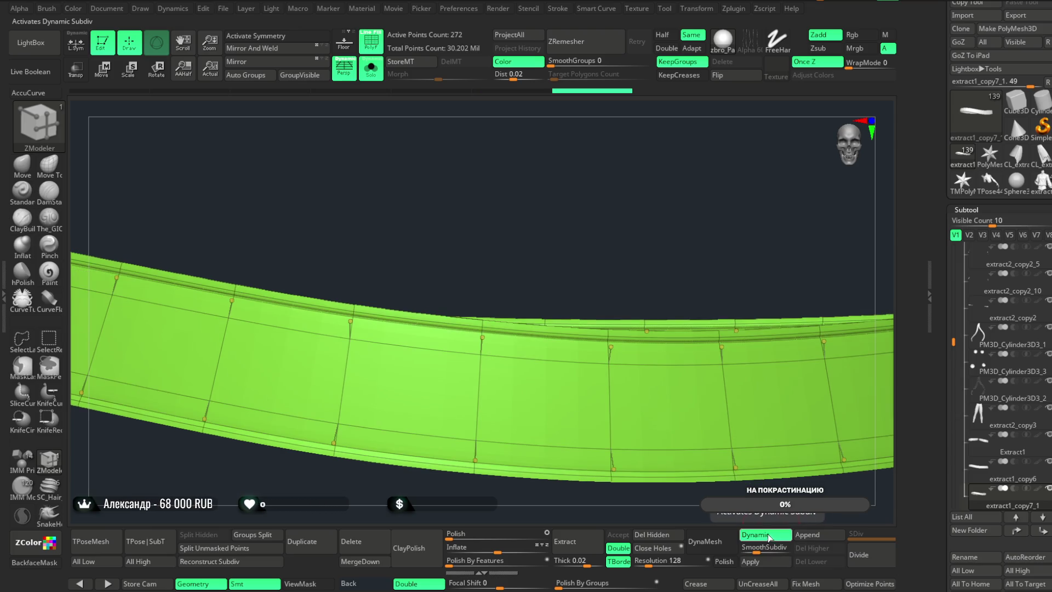
click(770, 536)
drag(638, 199, 663, 192)
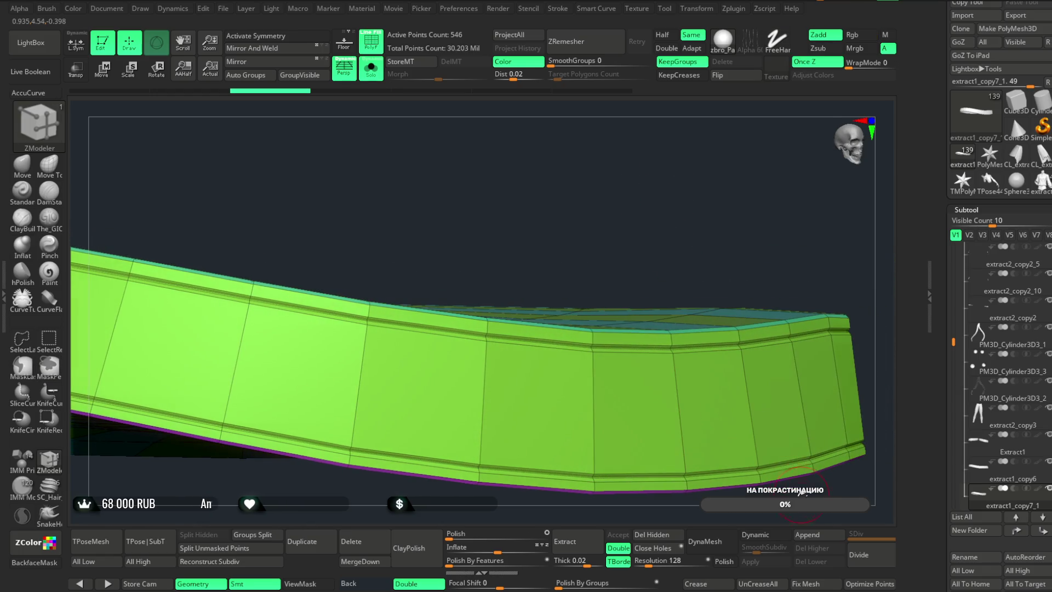
- Divide the strip, delete the lower level, and delete its top and bottom edge strips
click(865, 556)
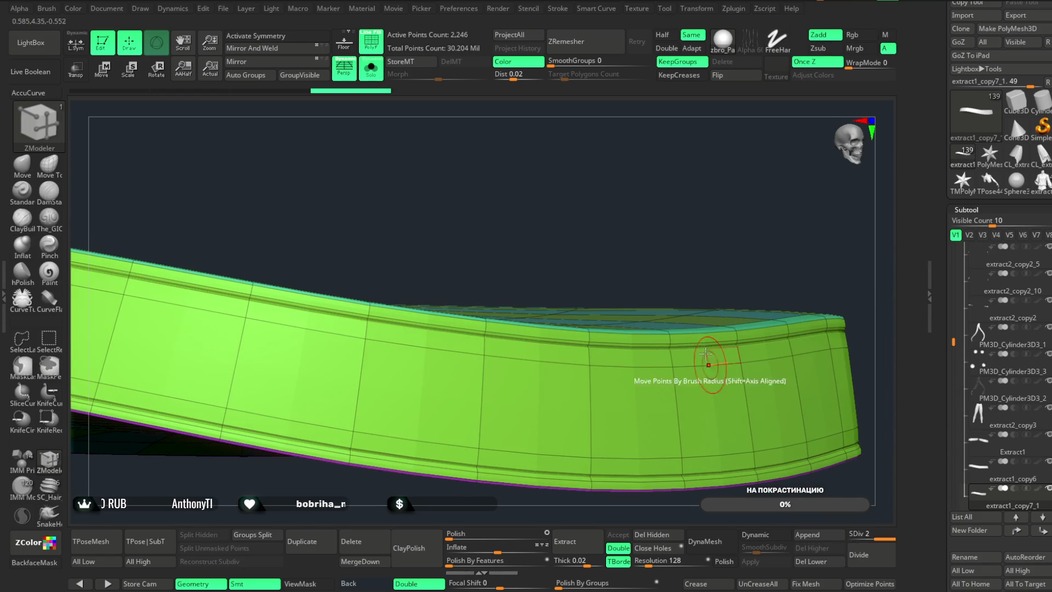
click(819, 558)
mouse_move(647, 247)
mouse_down()
mouse_move(611, 214)
mouse_move(599, 181)
mouse_up()
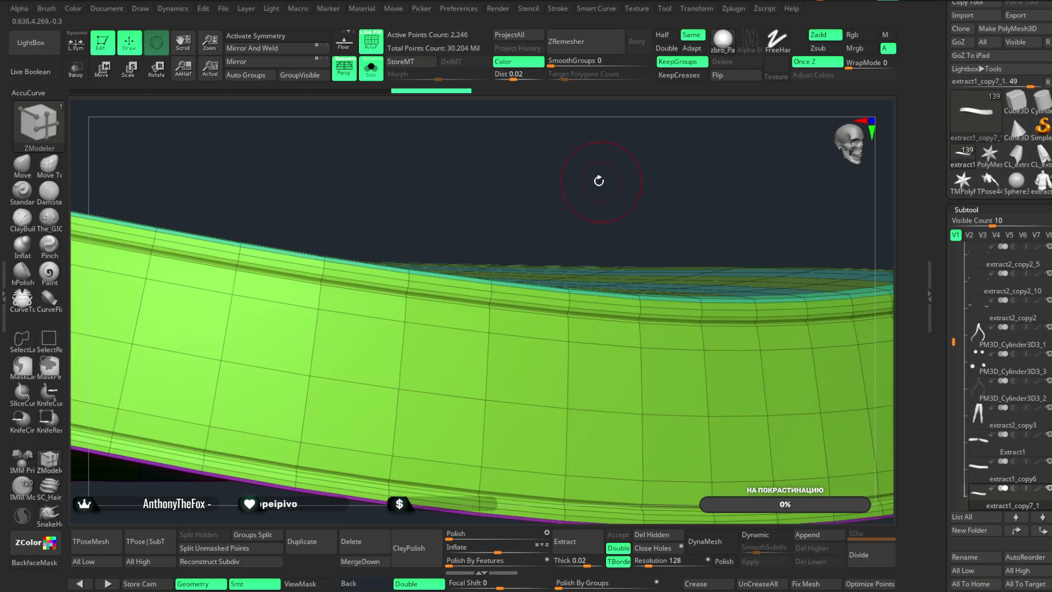
ctrl+shift+click(496, 335)
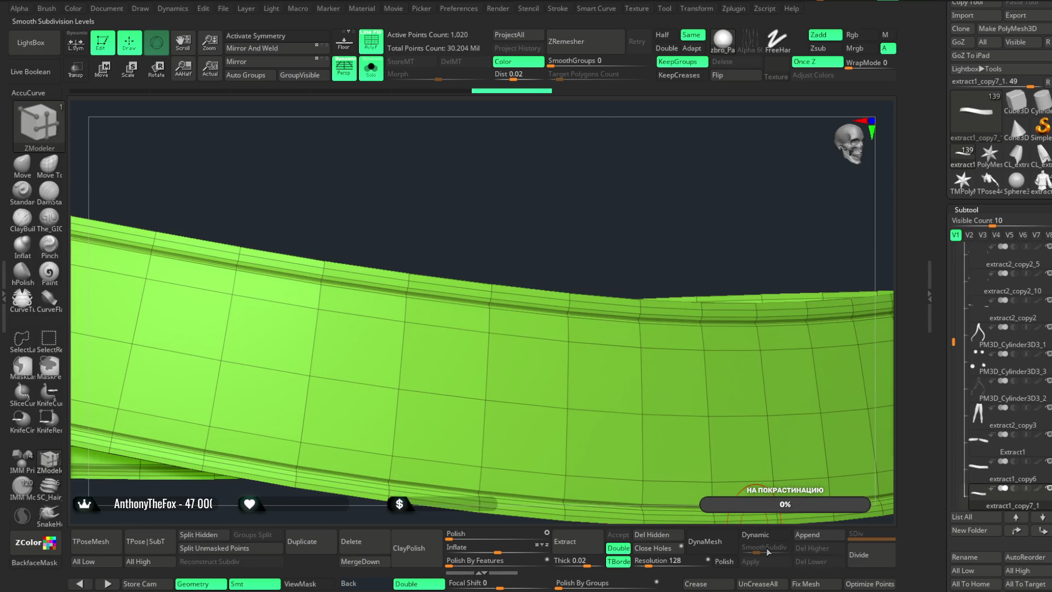
click(664, 537)
mouse_move(590, 175)
alt+mouse_down()
mouse_move(615, 353)
mouse_move(599, 183)
mouse_move(606, 141)
mouse_move(613, 208)
mouse_move(548, 219)
alt+mouse_up()
mouse_move(514, 510)
alt+mouse_down()
mouse_move(564, 94)
mouse_move(423, 433)
mouse_move(404, 434)
mouse_move(376, 482)
mouse_move(477, 254)
mouse_move(628, 185)
mouse_move(653, 20)
alt+mouse_up()
- Frame curves along the strip border and load vF_Stitch_Running from LightBox's Кисти > Строчки folder
click(559, 9)
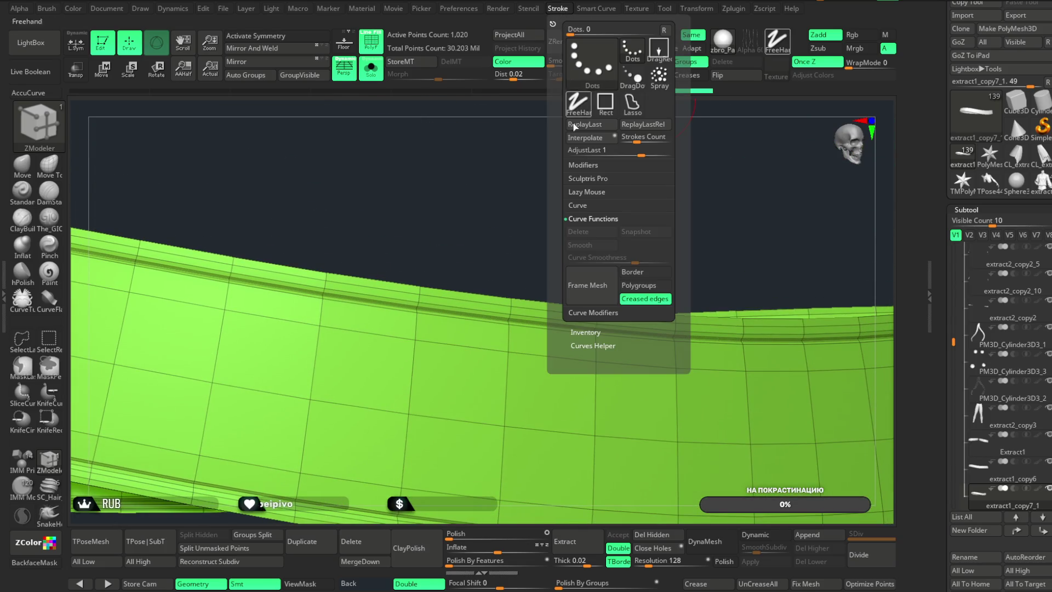
click(597, 294)
key(comma)
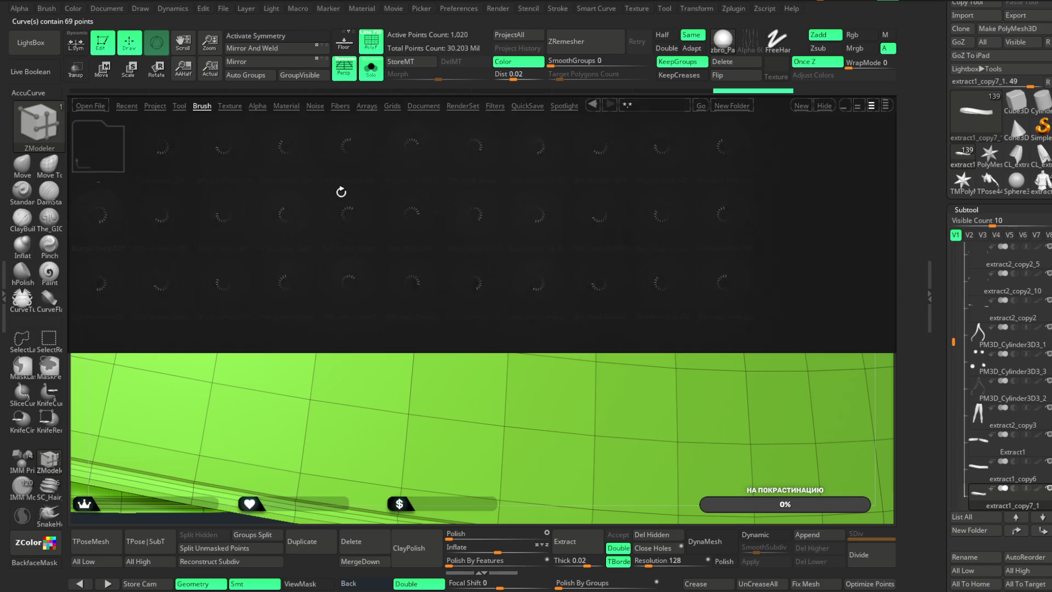
click(203, 106)
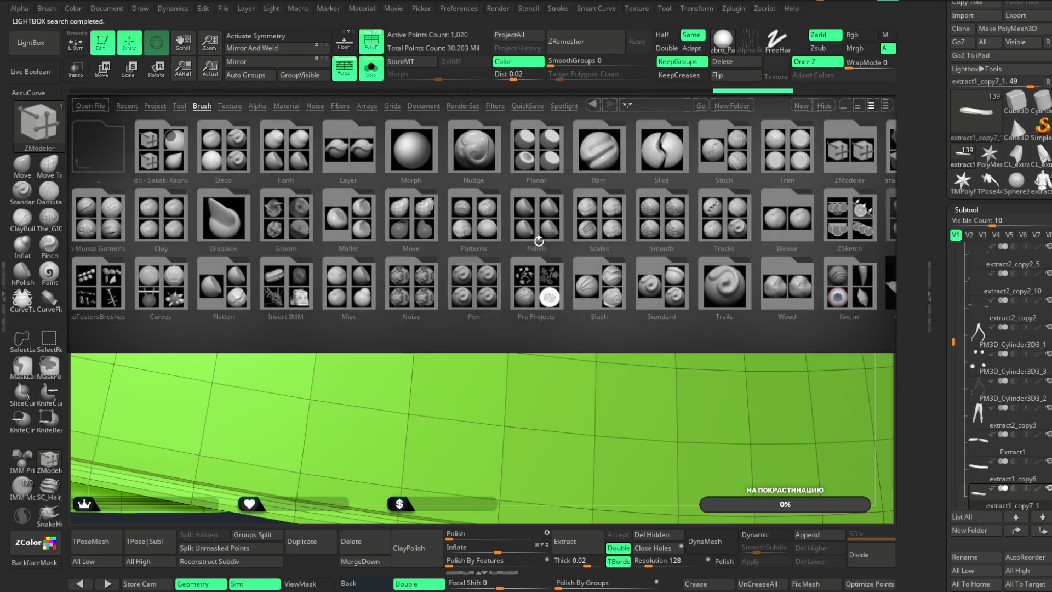
double_click(589, 287)
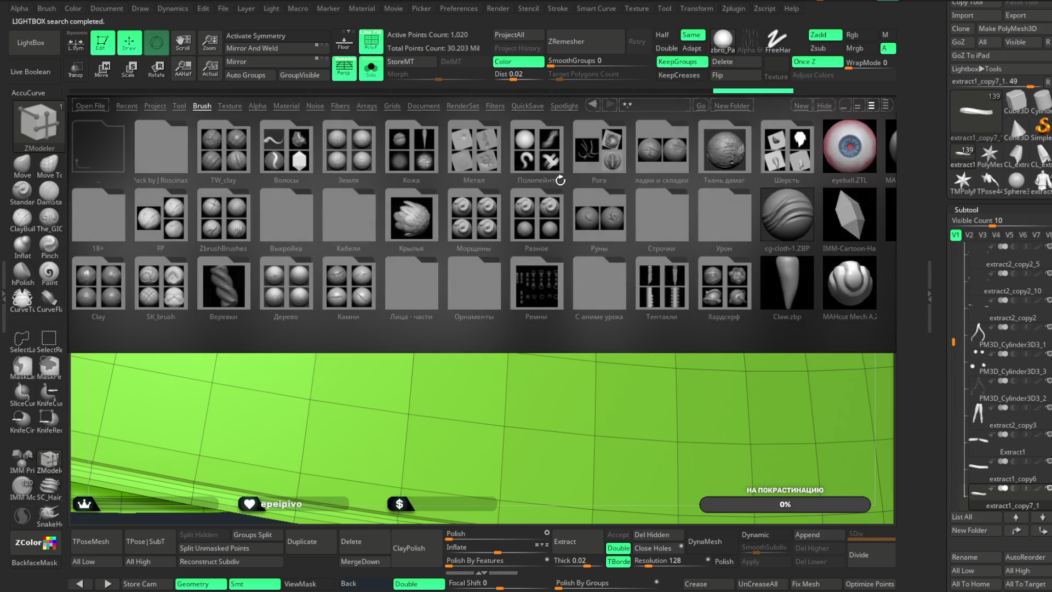
double_click(652, 233)
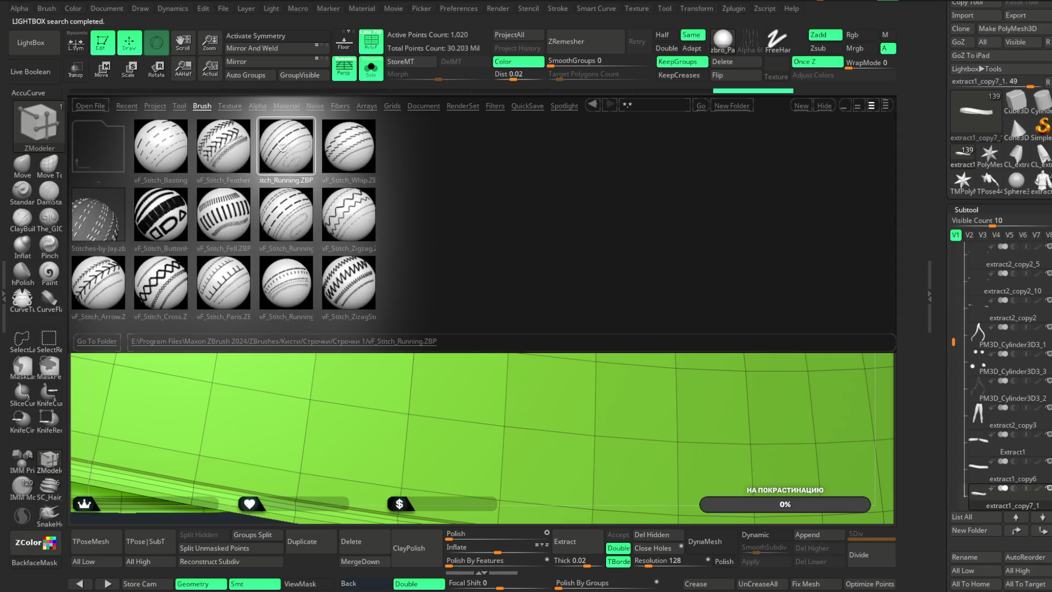
double_click(222, 147)
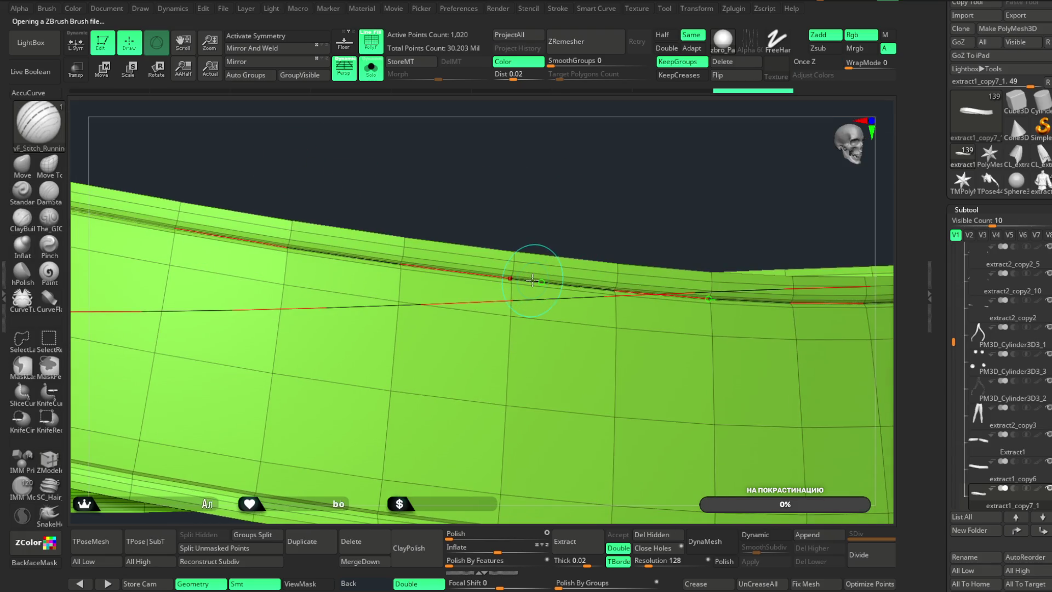
click(532, 280)
mouse_move(592, 192)
mouse_down()
mouse_move(598, 150)
mouse_move(581, 155)
mouse_move(585, 173)
mouse_move(571, 164)
mouse_move(577, 173)
mouse_move(706, 91)
mouse_move(612, 172)
mouse_move(615, 153)
mouse_move(618, 179)
mouse_move(637, 125)
mouse_move(361, 456)
mouse_move(381, 442)
mouse_move(384, 462)
mouse_up()
- Reselect the running stitch brush and stitch along both edges of the strip
click(48, 460)
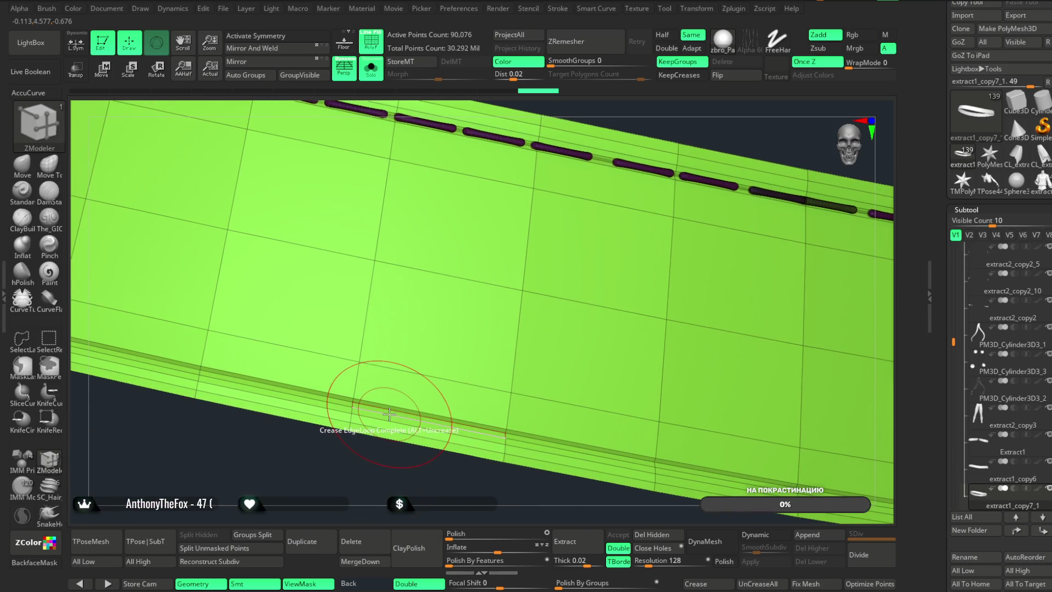
mouse_move(381, 456)
mouse_down()
mouse_move(364, 437)
mouse_move(549, 186)
mouse_up()
key(b)
click(740, 167)
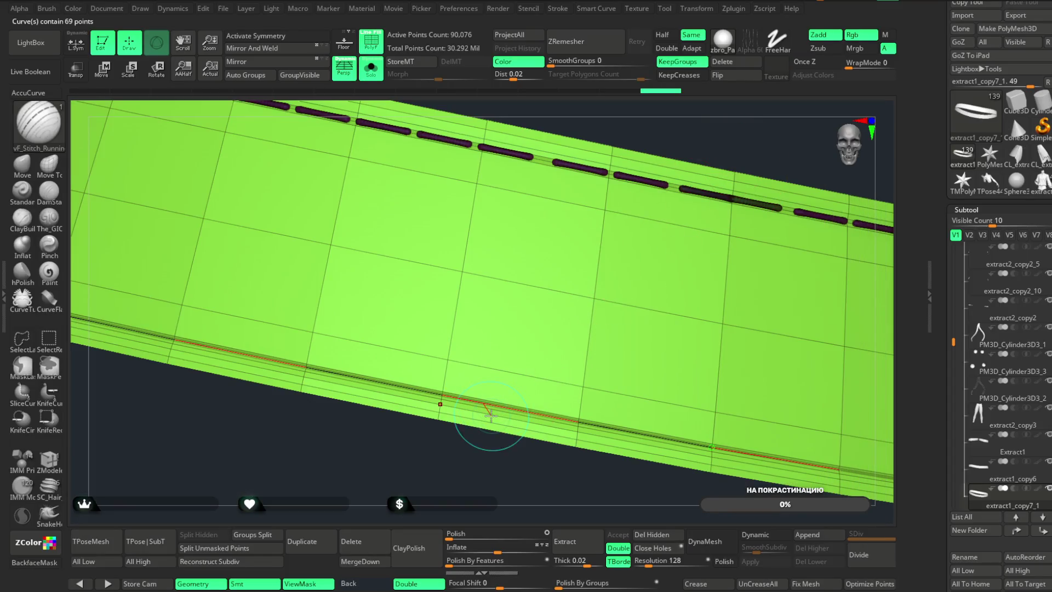
mouse_move(448, 462)
mouse_down()
mouse_move(532, 256)
mouse_move(599, 212)
mouse_move(650, 367)
mouse_up()
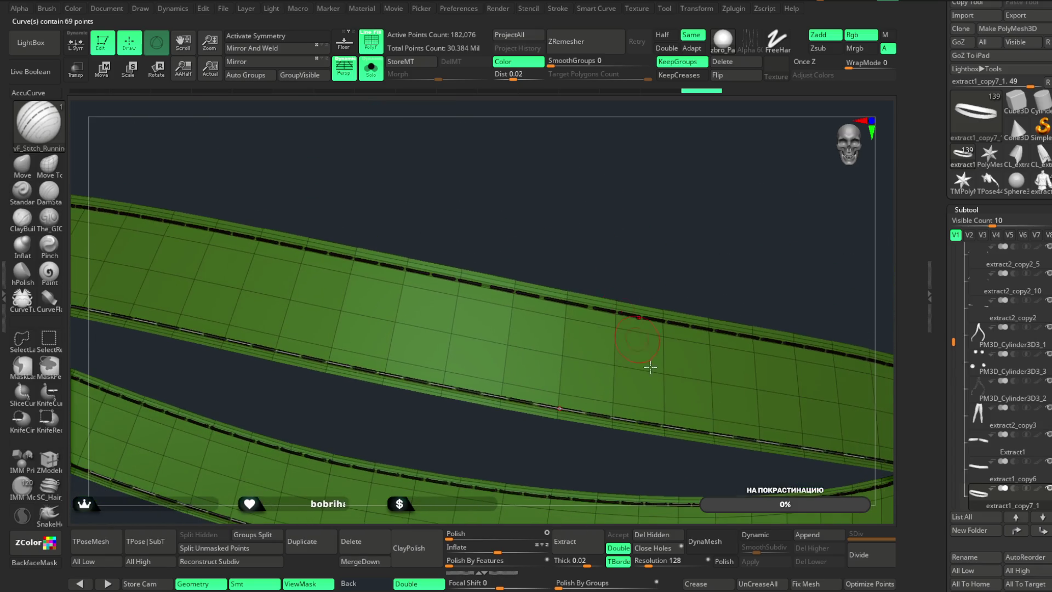
- Hide the strip mesh with SelectRect, select the extract1_copy6 belt, and solo it
click(730, 64)
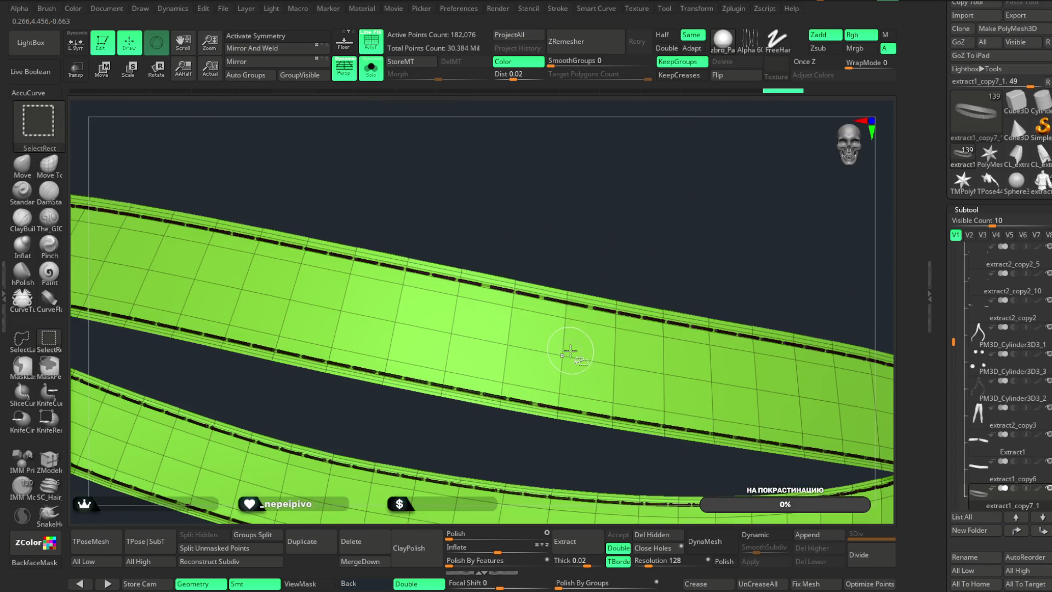
ctrl+shift+click(623, 222)
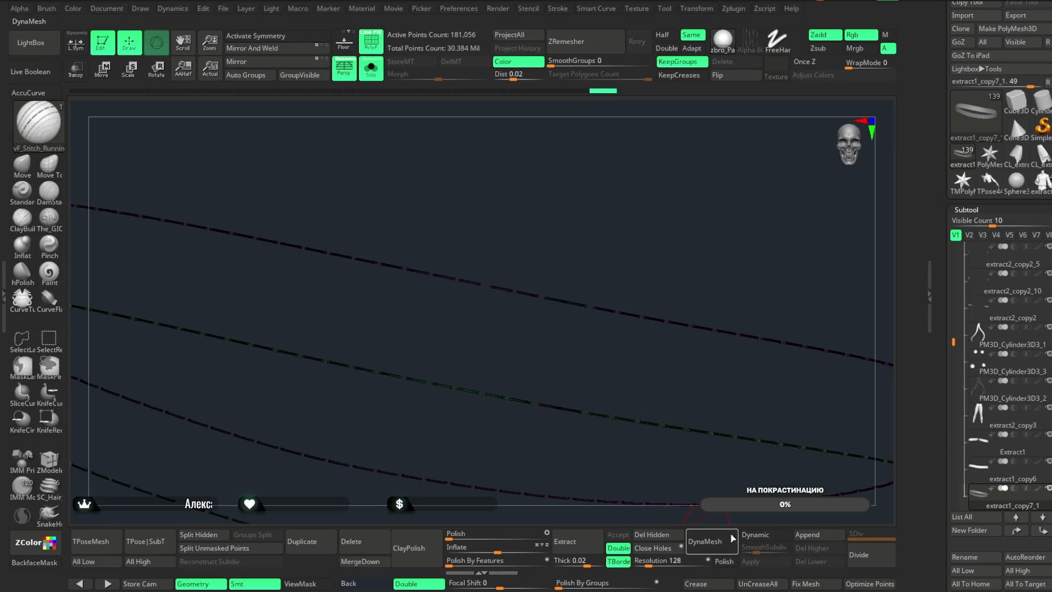
click(371, 68)
mouse_move(594, 200)
mouse_down()
mouse_move(642, 174)
mouse_move(646, 224)
mouse_move(681, 198)
mouse_up()
drag(621, 155, 594, 166)
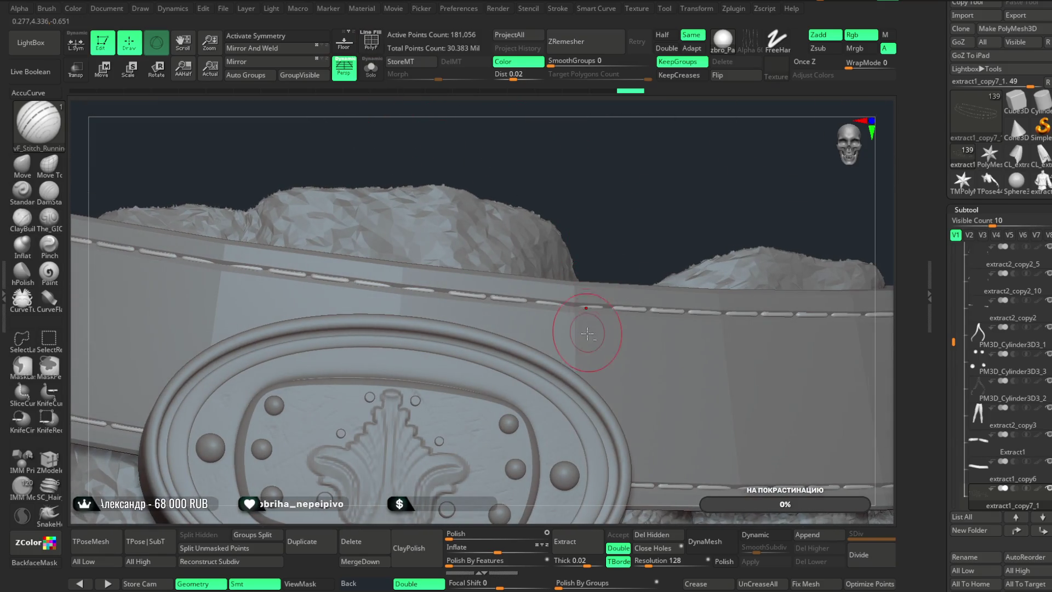
alt+click(583, 337)
click(372, 74)
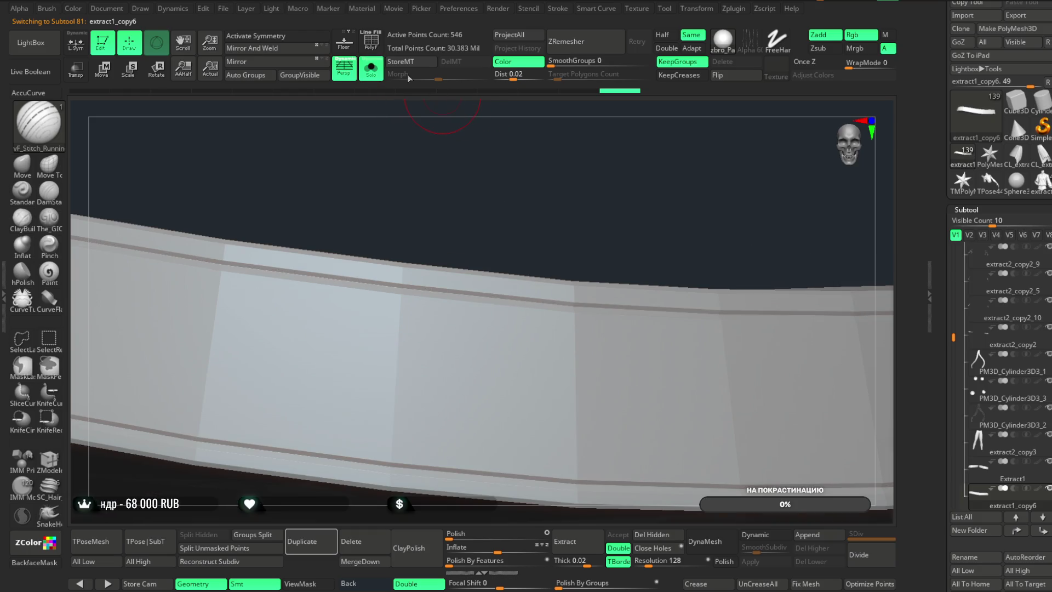
- Turn on PolyFrame for the belt and toggle Dynamic subdivision to preview its smoothing
click(371, 42)
mouse_move(470, 146)
mouse_down()
mouse_move(546, 237)
mouse_move(522, 218)
mouse_up()
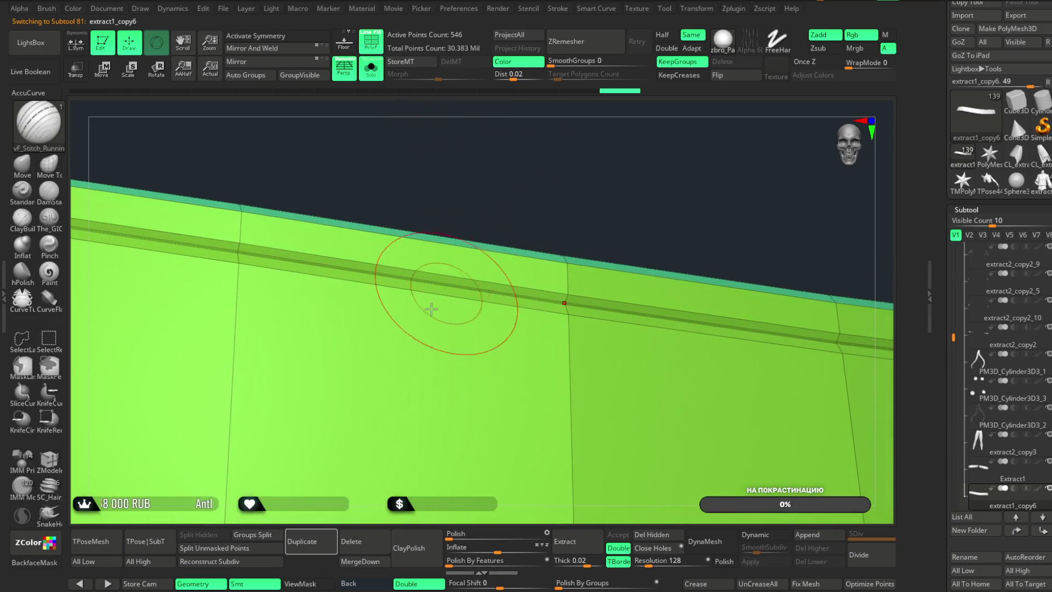
click(61, 463)
mouse_move(541, 204)
mouse_down()
mouse_move(571, 183)
mouse_move(566, 202)
mouse_up()
click(758, 536)
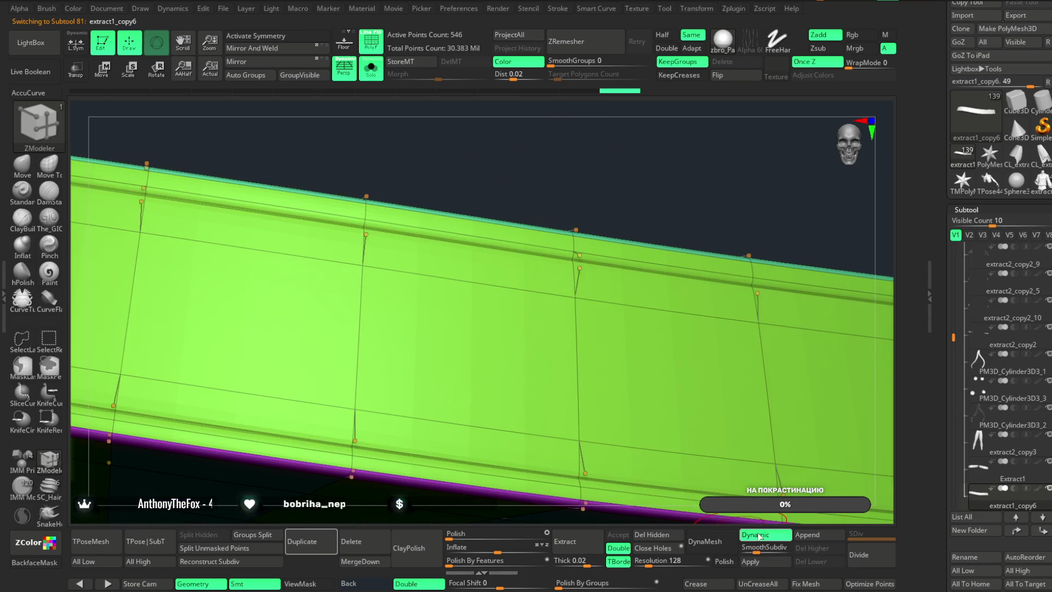
click(758, 535)
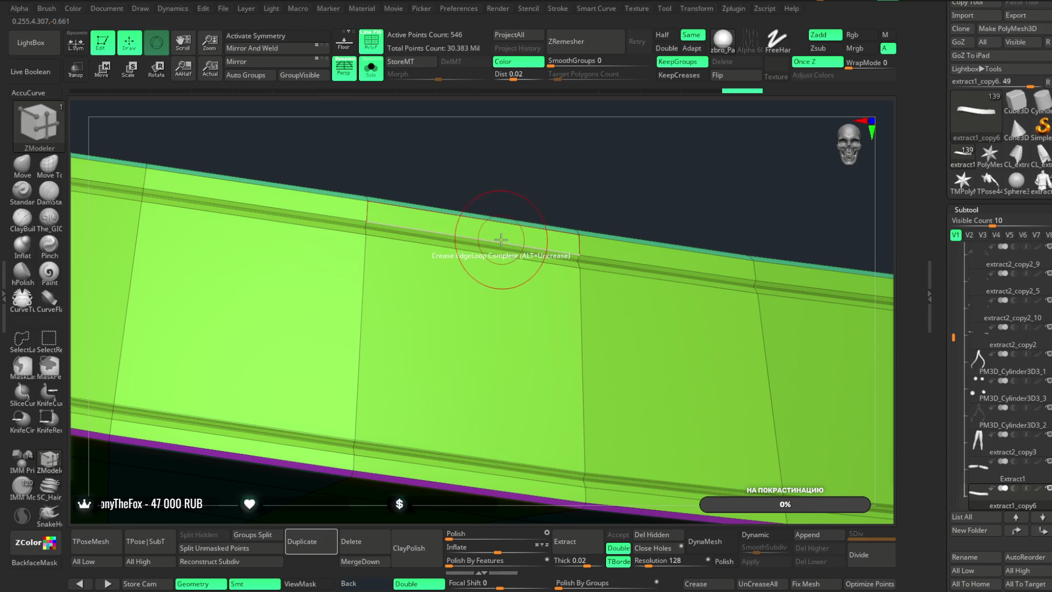
click(766, 539)
mouse_move(634, 146)
mouse_down()
mouse_move(634, 176)
mouse_move(620, 190)
mouse_move(740, 160)
mouse_move(732, 171)
mouse_move(777, 251)
mouse_up()
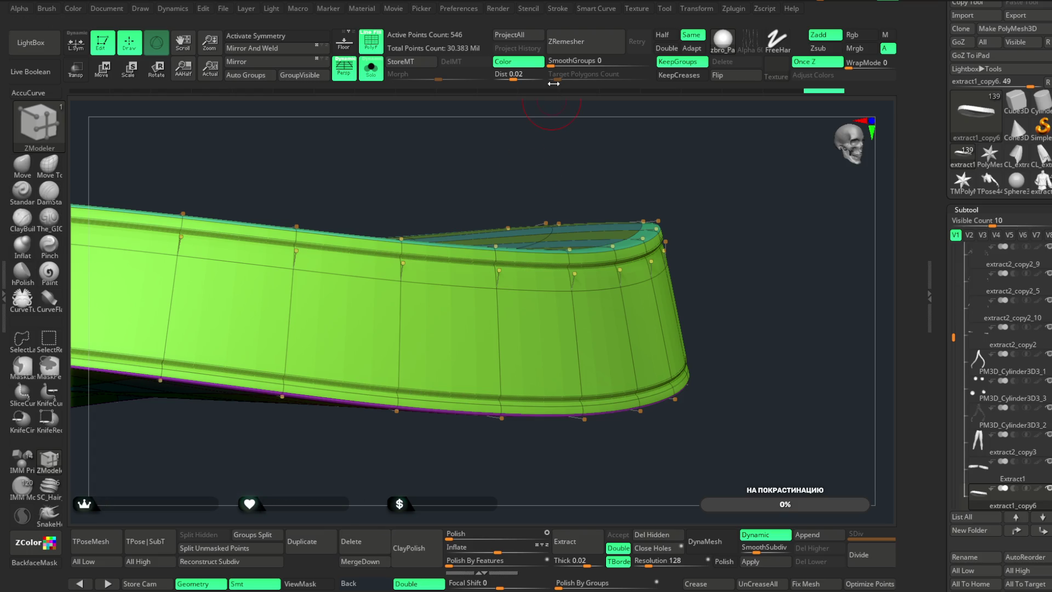
drag(630, 190, 578, 172)
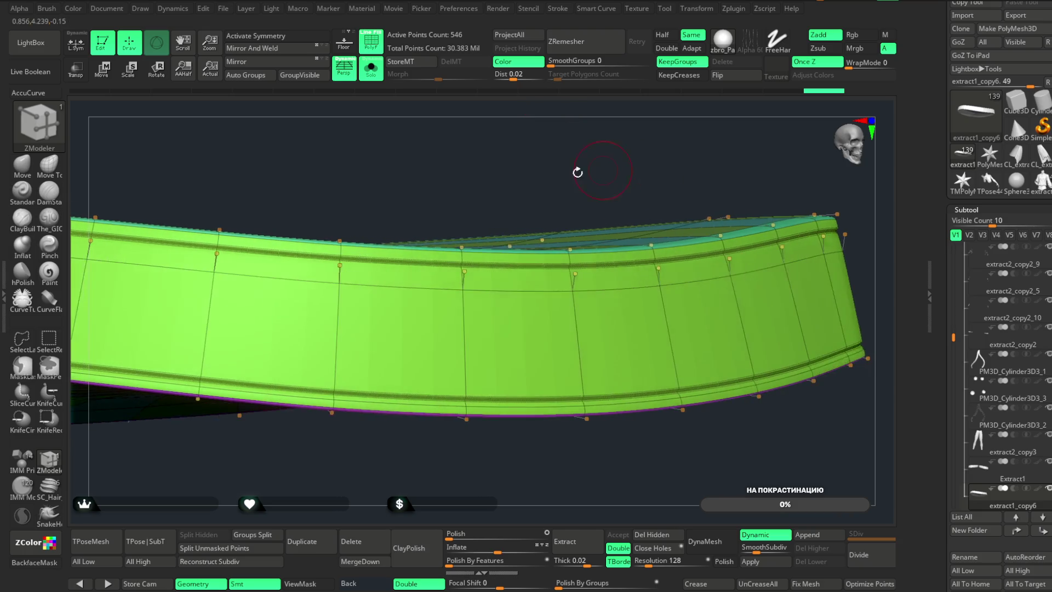
- Turn off PolyFrame, Dynamic and Solo, divide the belt to level 2, and select the stitched belt
click(376, 55)
mouse_move(511, 176)
mouse_down()
mouse_move(514, 167)
mouse_move(501, 174)
mouse_move(550, 169)
mouse_move(535, 186)
mouse_move(528, 167)
mouse_move(515, 170)
mouse_move(545, 157)
mouse_move(567, 167)
mouse_move(572, 155)
mouse_move(564, 202)
mouse_move(559, 155)
mouse_move(520, 159)
mouse_move(590, 273)
mouse_up()
click(765, 534)
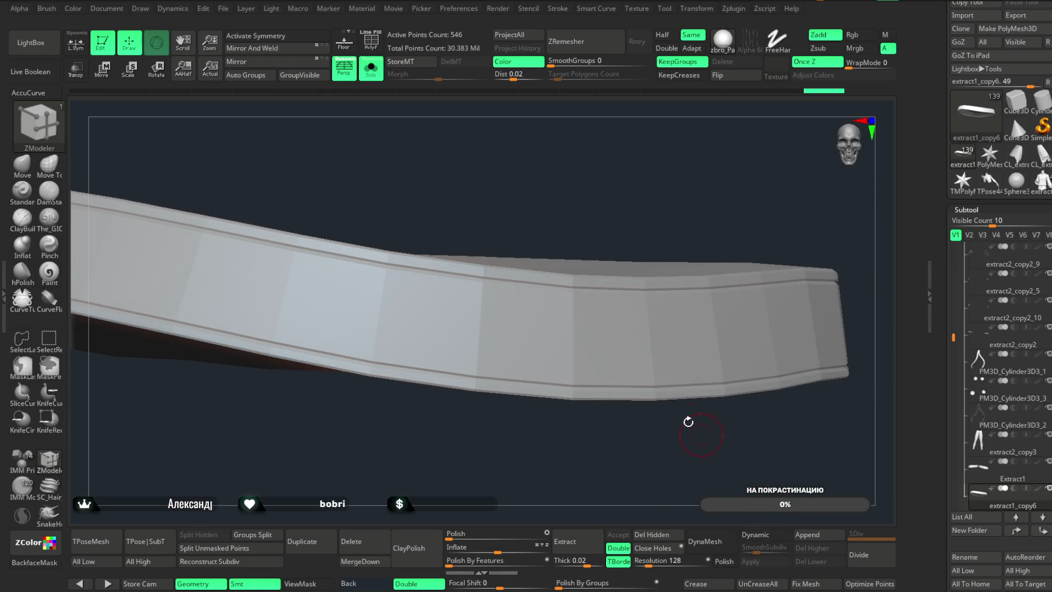
click(371, 67)
mouse_move(564, 176)
mouse_down()
mouse_move(543, 179)
mouse_move(551, 178)
mouse_up()
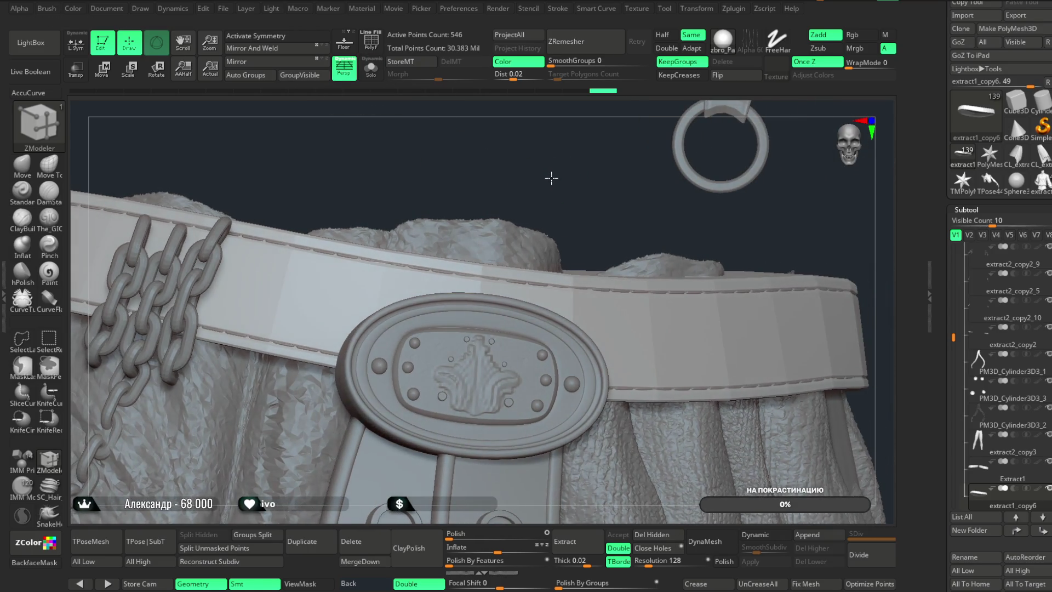
click(864, 554)
mouse_move(517, 146)
mouse_down()
mouse_move(541, 133)
mouse_move(525, 135)
mouse_move(603, 176)
mouse_move(538, 175)
mouse_move(547, 177)
mouse_move(529, 304)
mouse_up()
alt+click(513, 290)
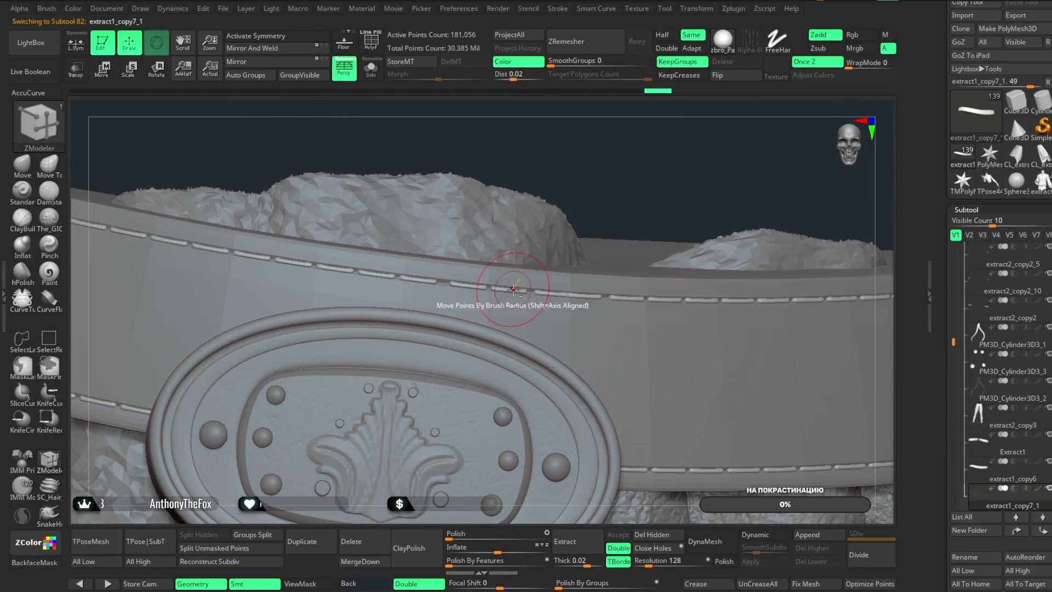
- Inflate the belt stitching to 2 with the Deformation Inflate slider
drag(499, 553, 500, 553)
mouse_move(544, 488)
ctrl+right_down()
mouse_move(538, 225)
mouse_move(534, 256)
mouse_move(510, 212)
mouse_move(515, 265)
mouse_move(619, 299)
mouse_move(475, 296)
mouse_move(495, 274)
mouse_move(545, 277)
mouse_move(523, 279)
mouse_move(534, 282)
ctrl+right_up()
click(376, 75)
click(376, 75)
mouse_move(514, 257)
right_down()
mouse_move(512, 275)
mouse_move(554, 340)
right_up()
- Duplicate the plain extract1_copy6 belt as extract1_copy7_2 and solo it
mouse_move(569, 282)
right_down()
mouse_move(575, 225)
mouse_move(576, 244)
mouse_move(498, 366)
right_up()
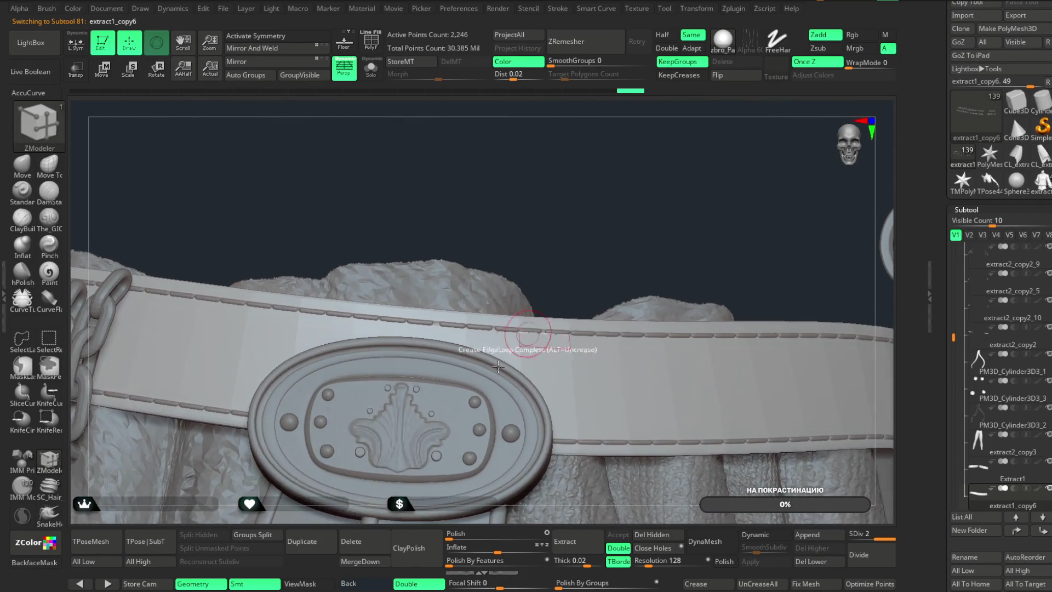
click(323, 542)
click(371, 68)
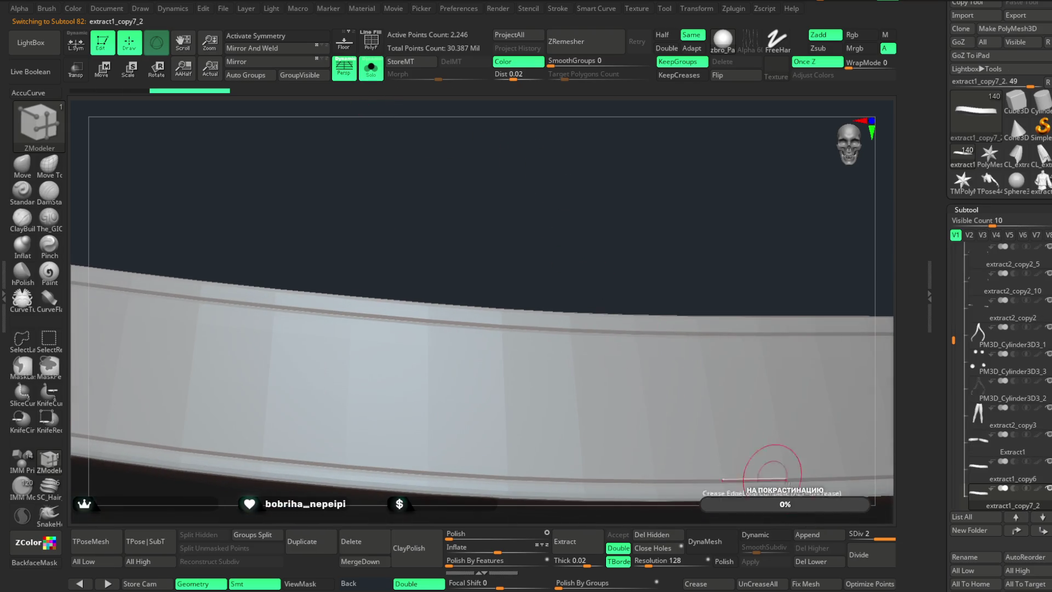
- Drop the duplicated belt to subdivision level 1 and show its polygon wireframe
click(858, 536)
key(shift+f)
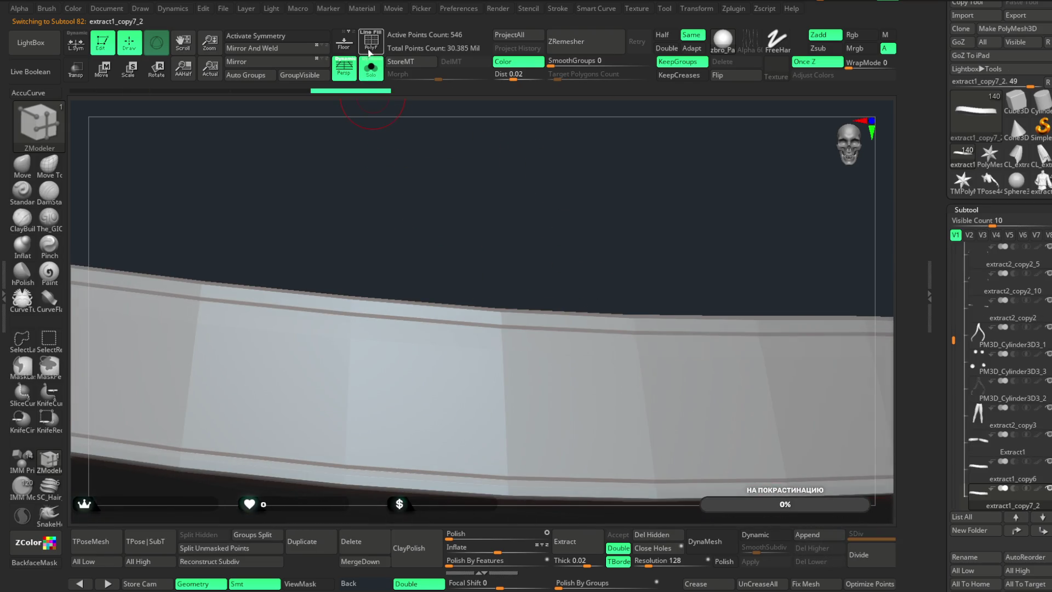
drag(536, 223, 545, 157)
click(380, 78)
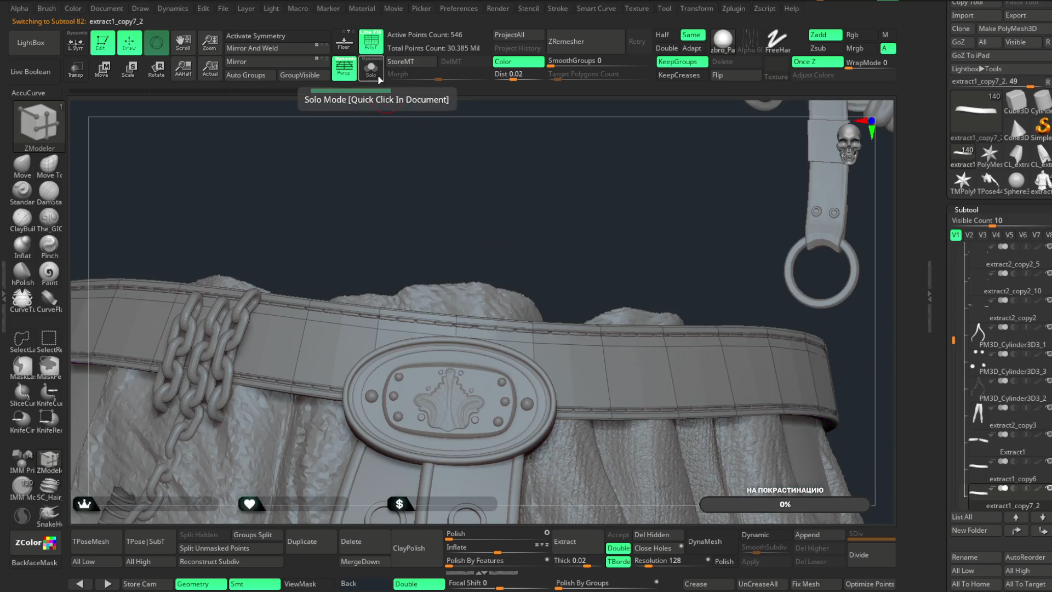
mouse_move(507, 197)
mouse_down()
mouse_move(571, 195)
mouse_move(571, 211)
mouse_up()
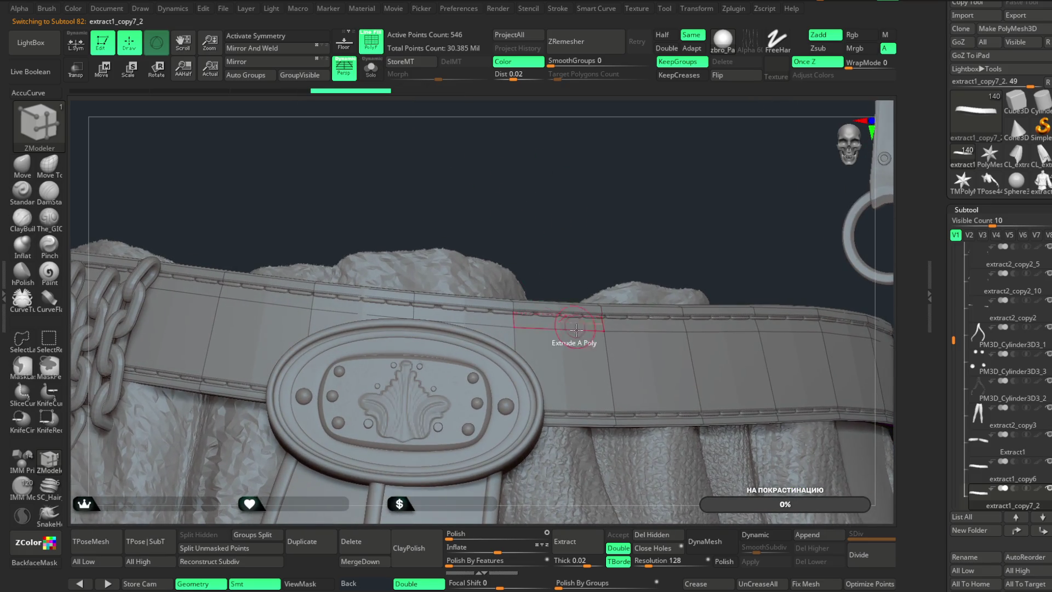
- Try a ZModeler Insert EdgeLoop, undo it, and isolate the capped ring with Solo
key(space)
click(437, 357)
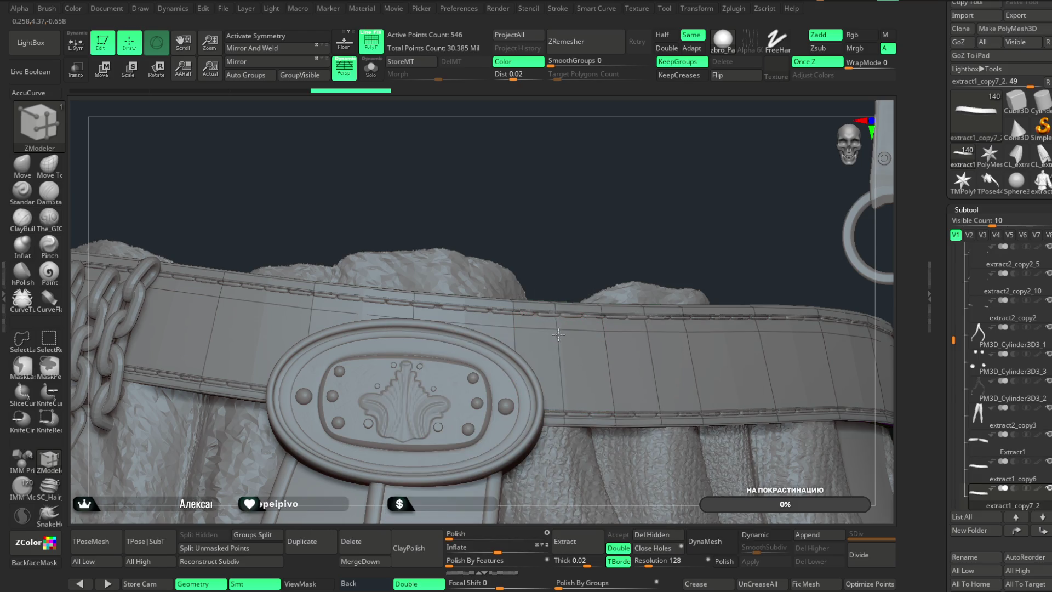
key(ctrl+z)
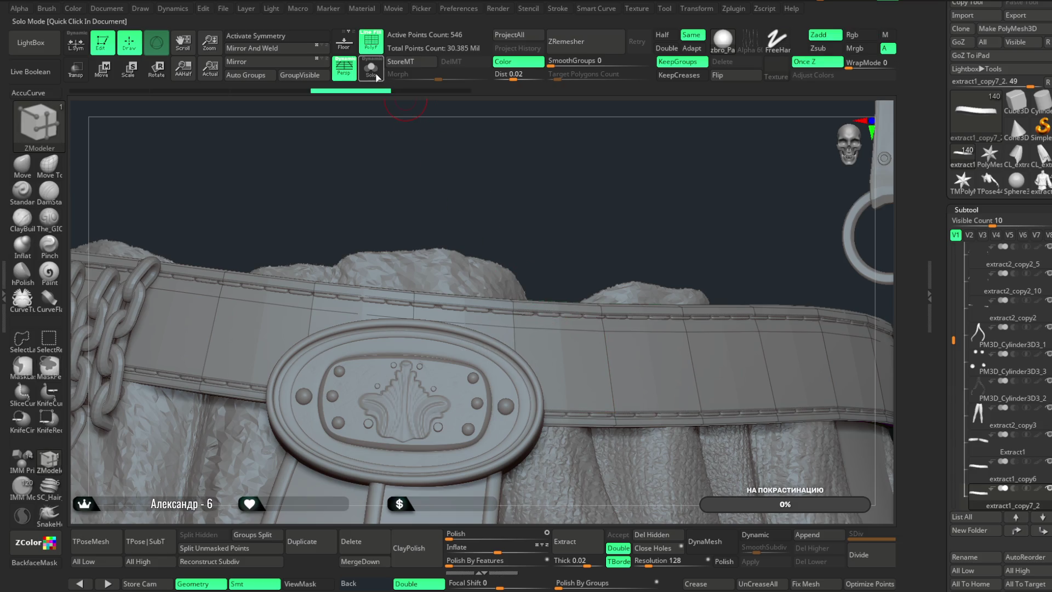
click(377, 77)
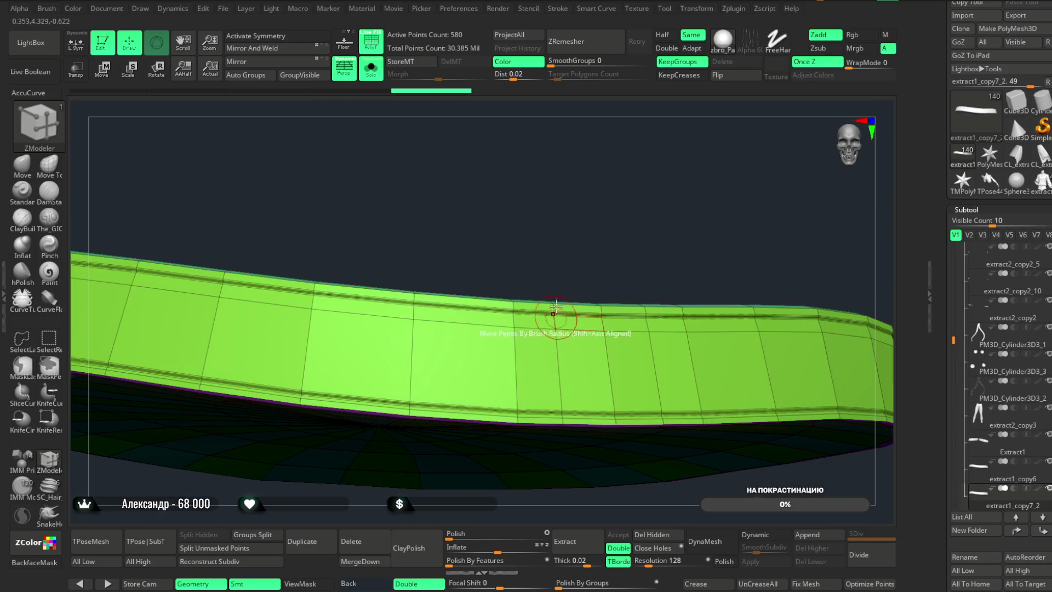
key(ctrl+z)
mouse_move(505, 242)
mouse_down()
mouse_move(647, 228)
mouse_move(581, 229)
mouse_move(597, 243)
mouse_move(500, 467)
mouse_move(487, 455)
mouse_move(495, 477)
mouse_move(495, 467)
mouse_move(484, 472)
mouse_move(484, 429)
mouse_move(496, 453)
mouse_move(489, 413)
mouse_up()
click(366, 69)
click(368, 69)
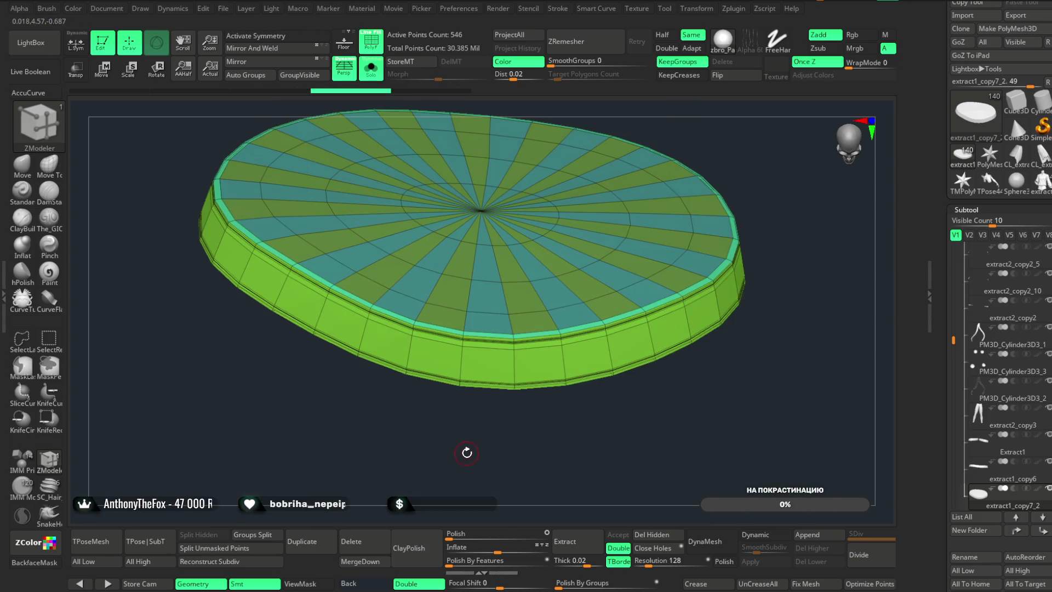
- Hide the disc's cap polygroups and isolate just the rim ring
mouse_move(468, 453)
mouse_down()
mouse_move(471, 409)
mouse_move(589, 207)
mouse_move(582, 423)
mouse_move(578, 262)
mouse_move(649, 235)
mouse_move(610, 205)
mouse_move(541, 219)
mouse_move(602, 277)
mouse_move(531, 425)
mouse_move(474, 204)
mouse_move(461, 465)
mouse_move(455, 194)
mouse_up()
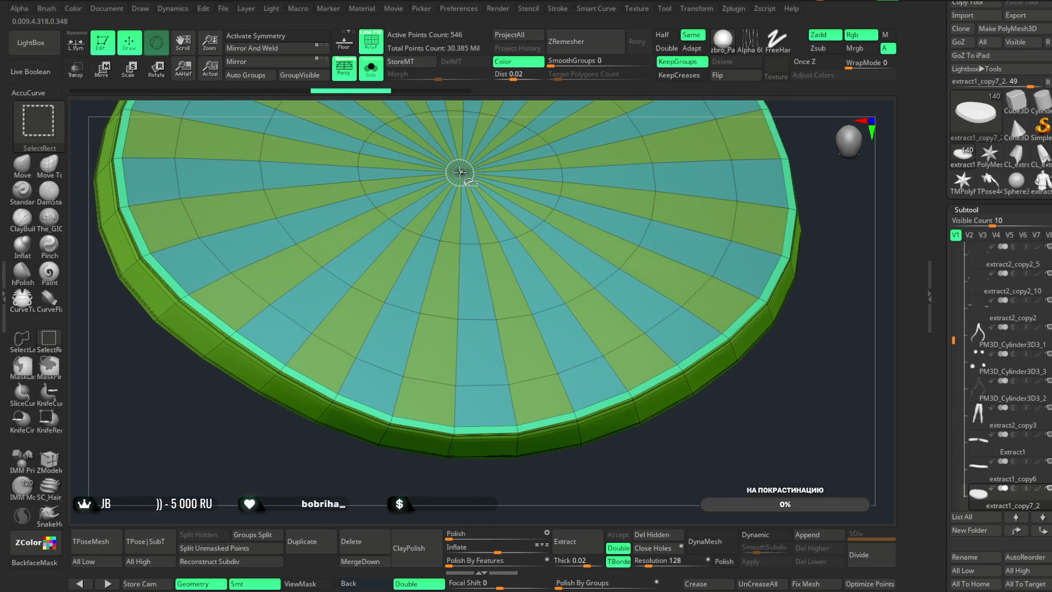
ctrl+shift+click(460, 173)
mouse_move(787, 205)
ctrl+shift+mouse_down()
mouse_move(822, 284)
mouse_move(810, 247)
mouse_move(688, 369)
mouse_move(691, 403)
mouse_move(611, 442)
mouse_move(700, 442)
mouse_move(582, 438)
mouse_move(546, 314)
ctrl+shift+mouse_up()
click(373, 73)
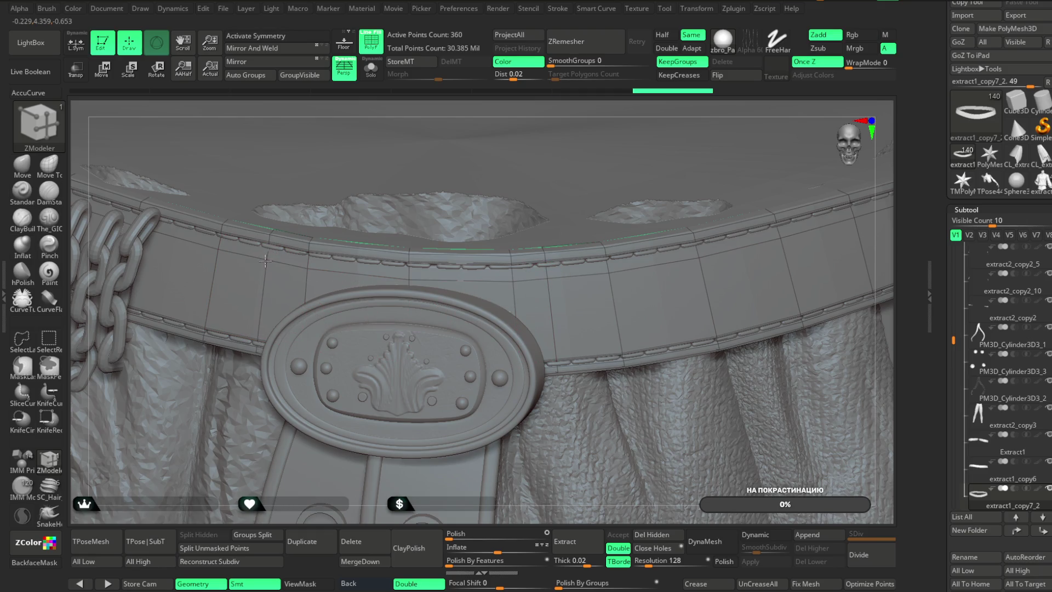
click(373, 74)
mouse_move(435, 442)
mouse_down()
mouse_move(508, 437)
mouse_move(580, 314)
mouse_up()
- Polygroup two ring polyloops orange, hide everything else, and delete the hidden geometry
key(space)
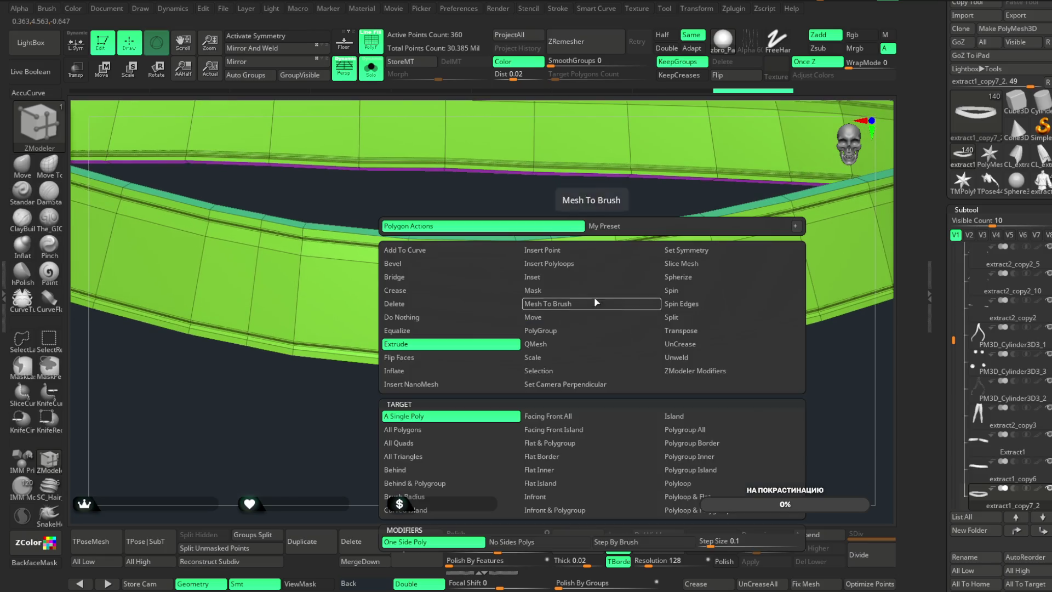
click(574, 331)
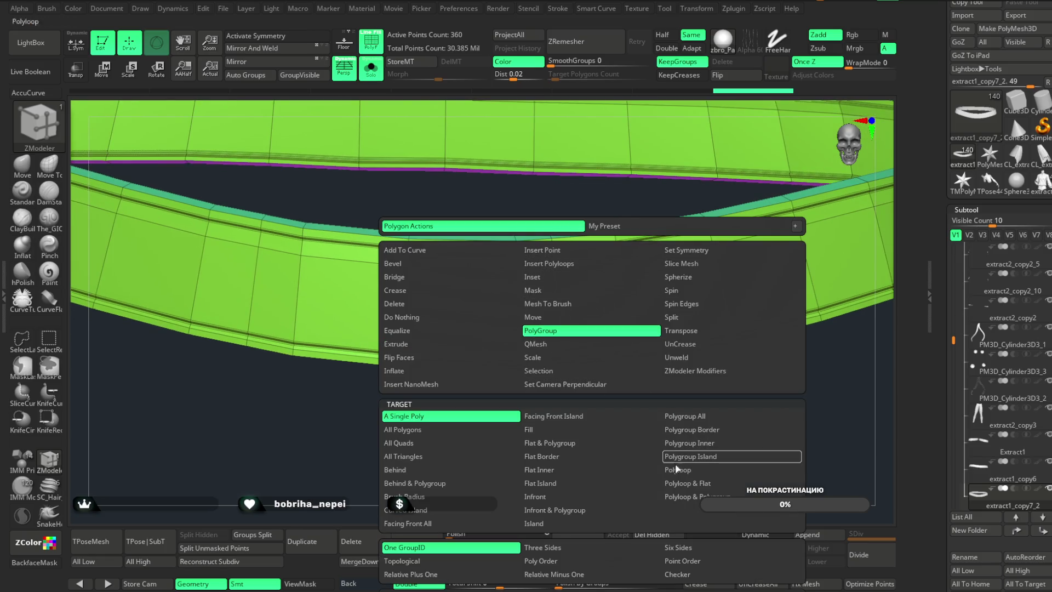
click(683, 457)
click(598, 326)
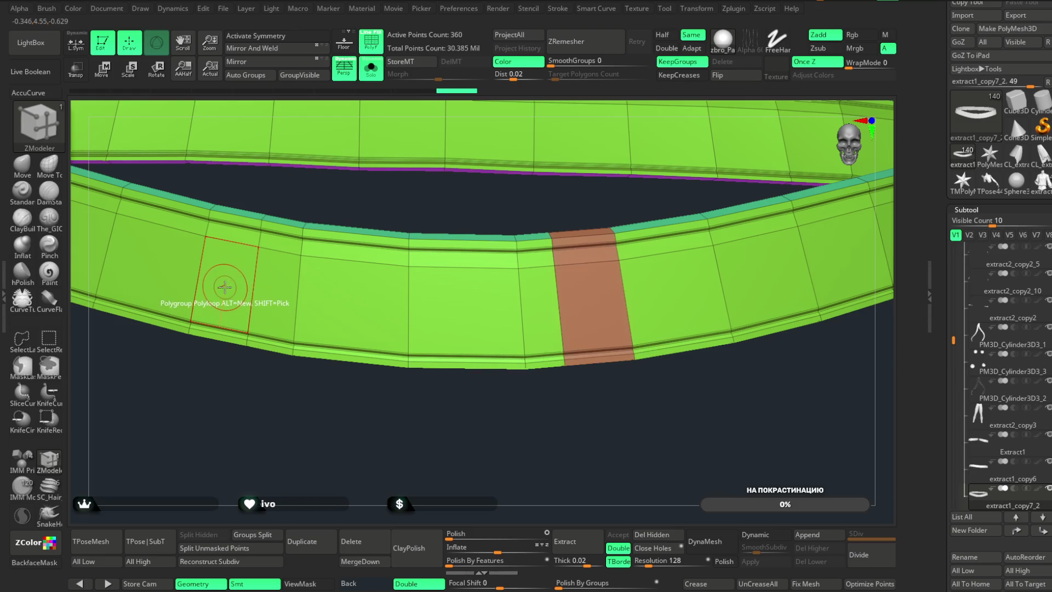
click(219, 285)
ctrl+shift+click(602, 253)
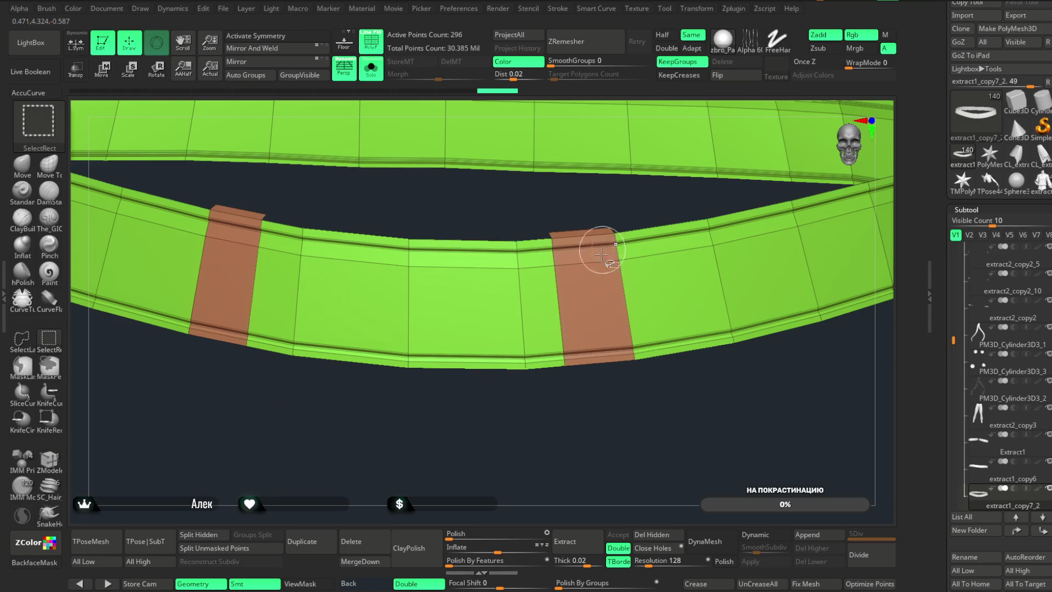
ctrl+shift+click(581, 285)
mouse_move(496, 376)
mouse_down()
mouse_move(492, 360)
mouse_move(532, 445)
mouse_up()
click(652, 535)
mouse_move(652, 494)
mouse_down()
mouse_move(648, 423)
mouse_move(663, 377)
mouse_move(700, 380)
mouse_move(651, 390)
mouse_move(669, 308)
mouse_move(634, 272)
mouse_move(634, 252)
mouse_move(732, 456)
mouse_up()
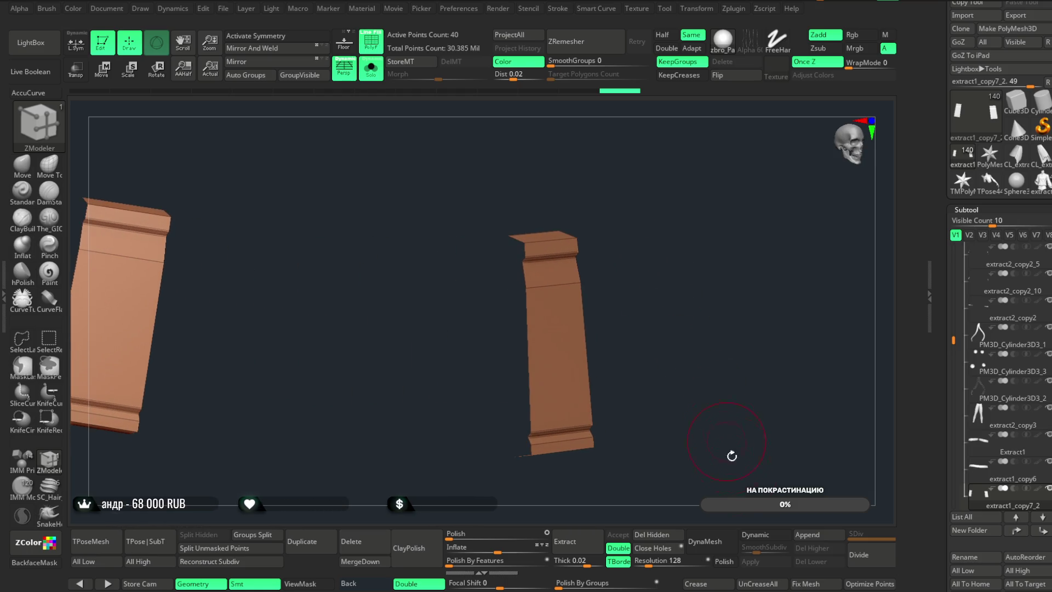
- Bake a 0.00628 Dynamic Subdiv thickness into the two strap pieces (80 points), then unsolo
click(758, 538)
scroll(1003, 328, down, 5)
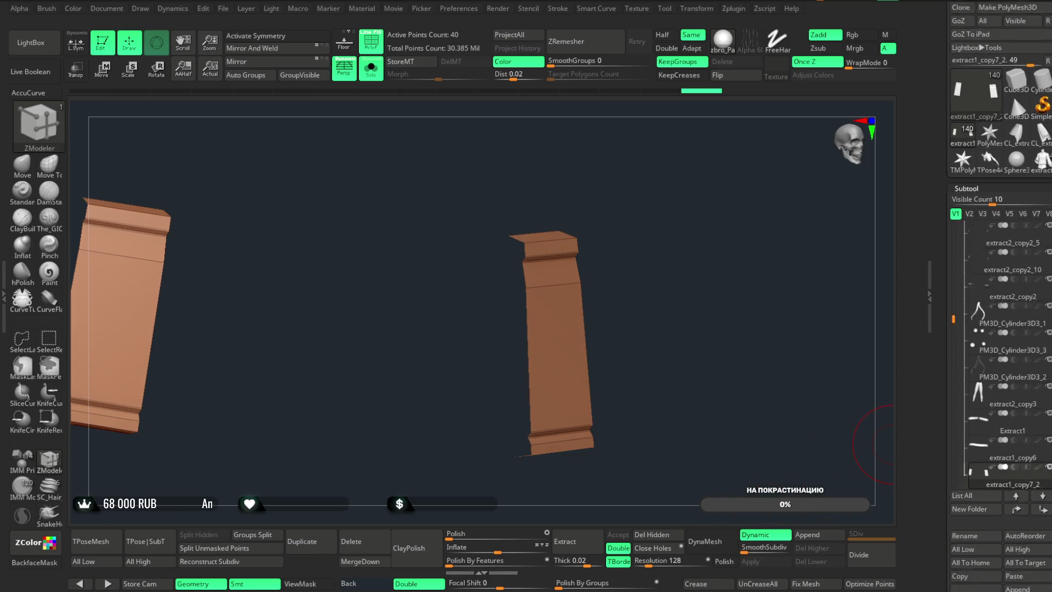
scroll(988, 342, down, 1)
click(982, 521)
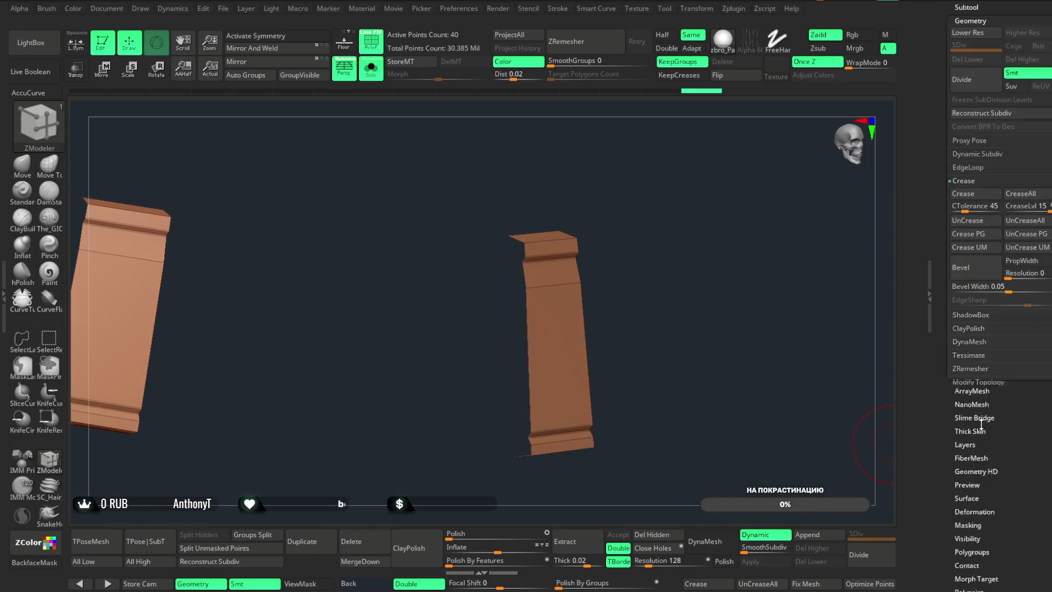
mouse_move(974, 222)
mouse_down()
mouse_move(992, 233)
mouse_move(849, 320)
mouse_up()
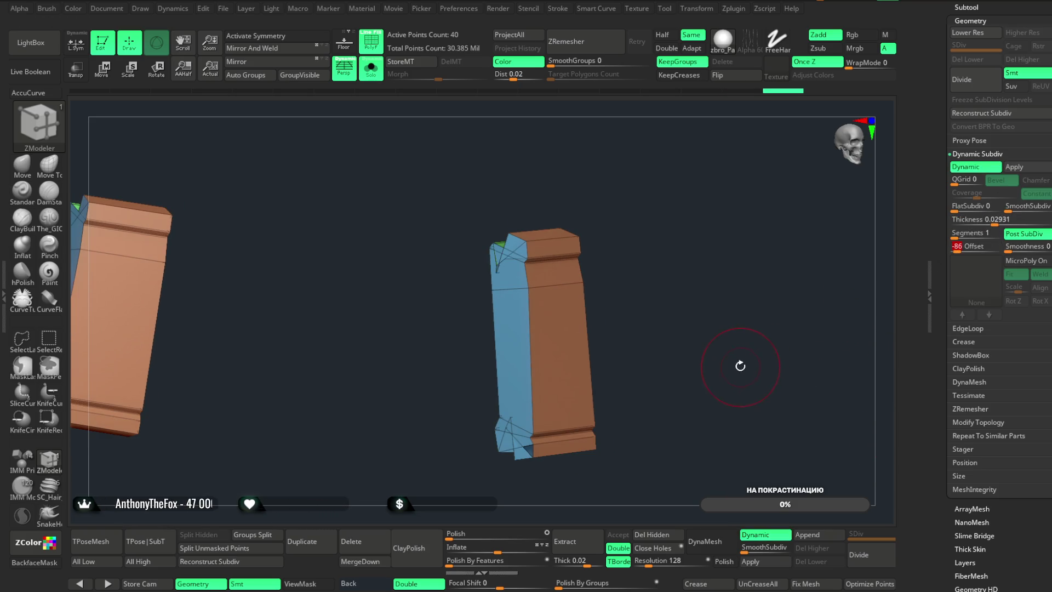
drag(995, 219, 966, 220)
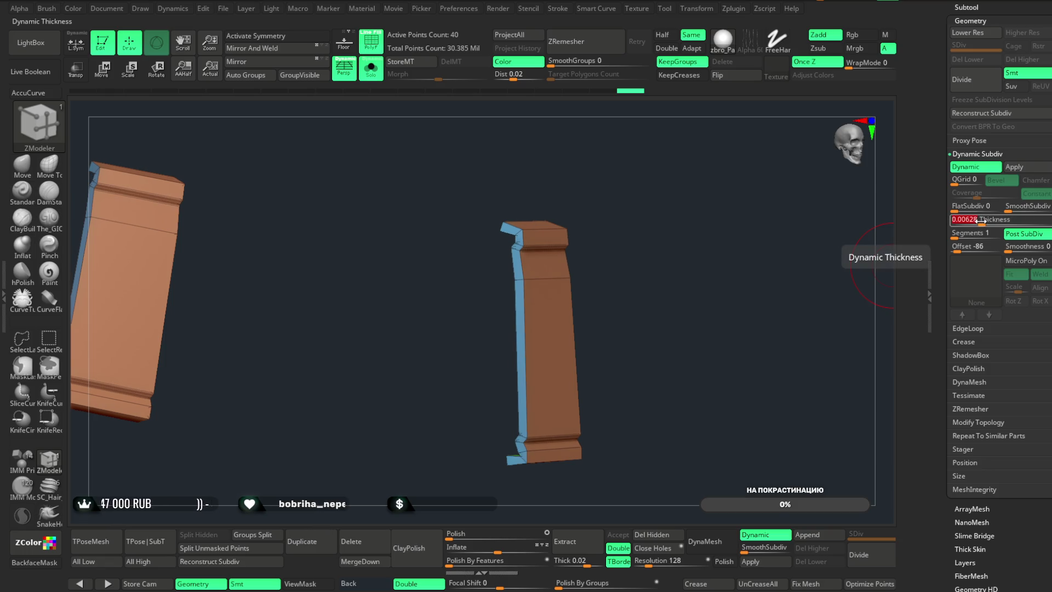
mouse_move(732, 347)
mouse_down()
mouse_move(692, 331)
mouse_move(679, 338)
mouse_move(705, 286)
mouse_move(727, 321)
mouse_up()
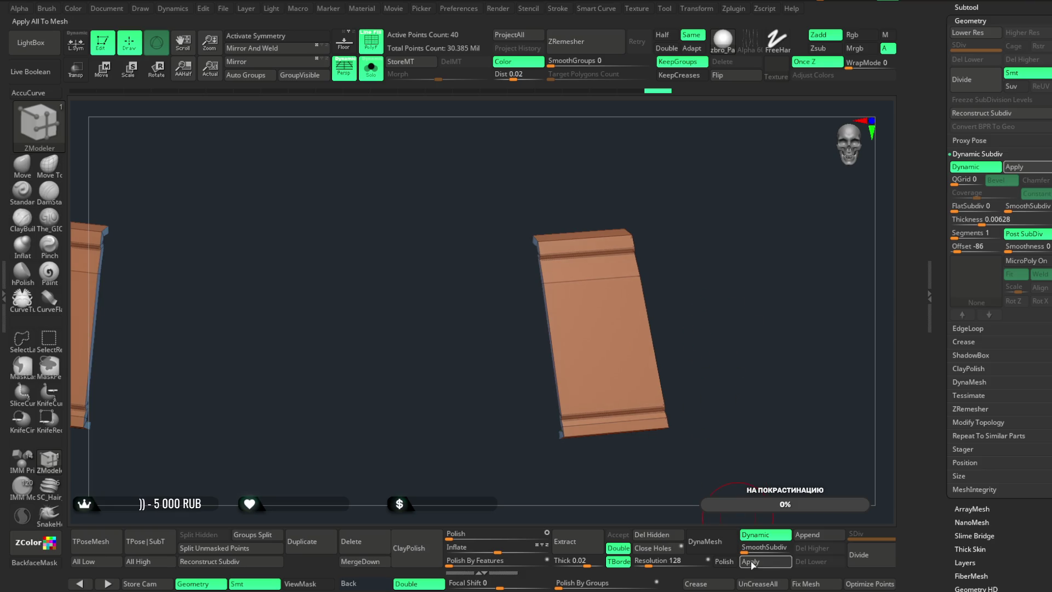
mouse_move(742, 381)
mouse_down()
mouse_move(764, 376)
mouse_move(744, 526)
mouse_up()
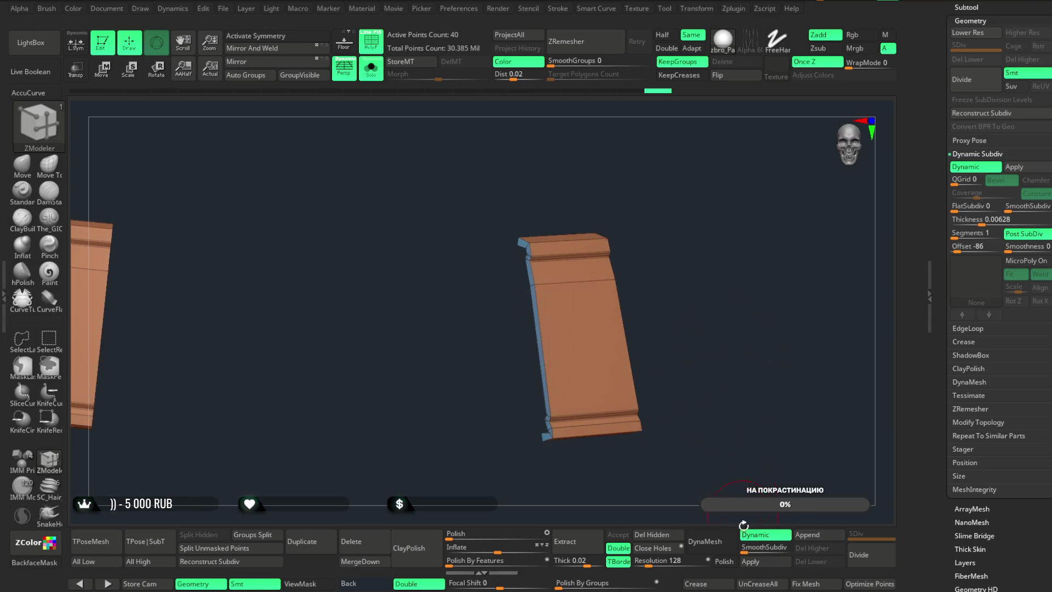
click(753, 563)
click(375, 71)
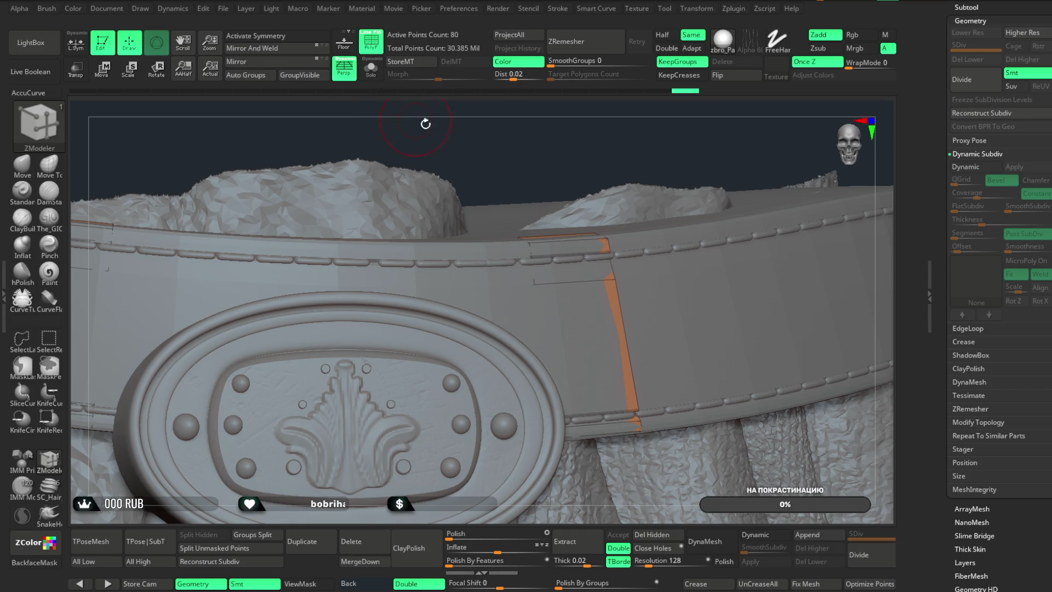
- Pull the orange loops with the Move brush to wrap the belt beside the oval buckle
mouse_move(567, 145)
mouse_down()
mouse_move(567, 113)
mouse_move(553, 134)
mouse_up()
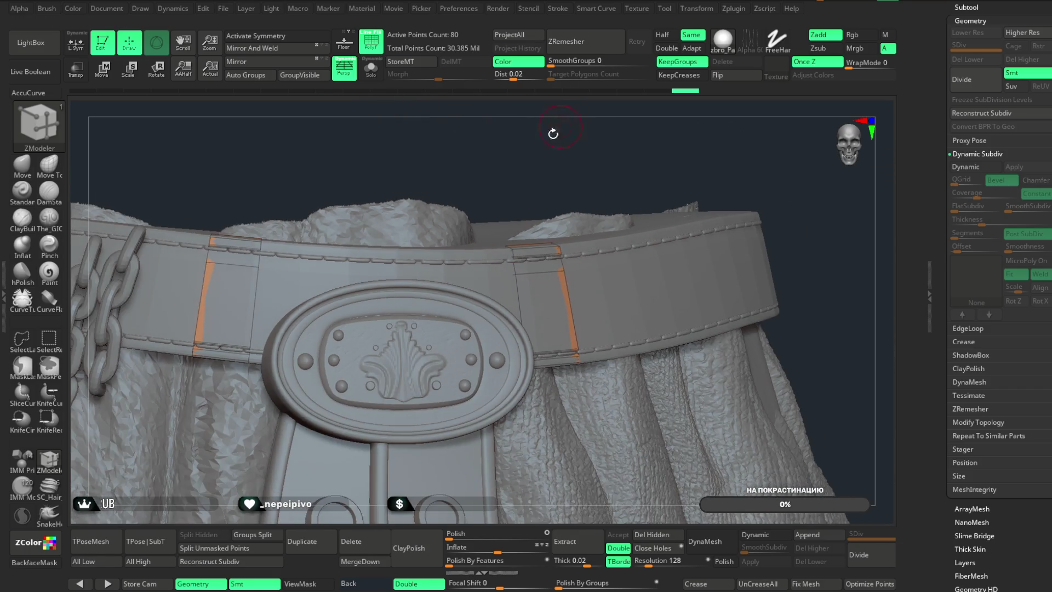
click(22, 164)
key(space)
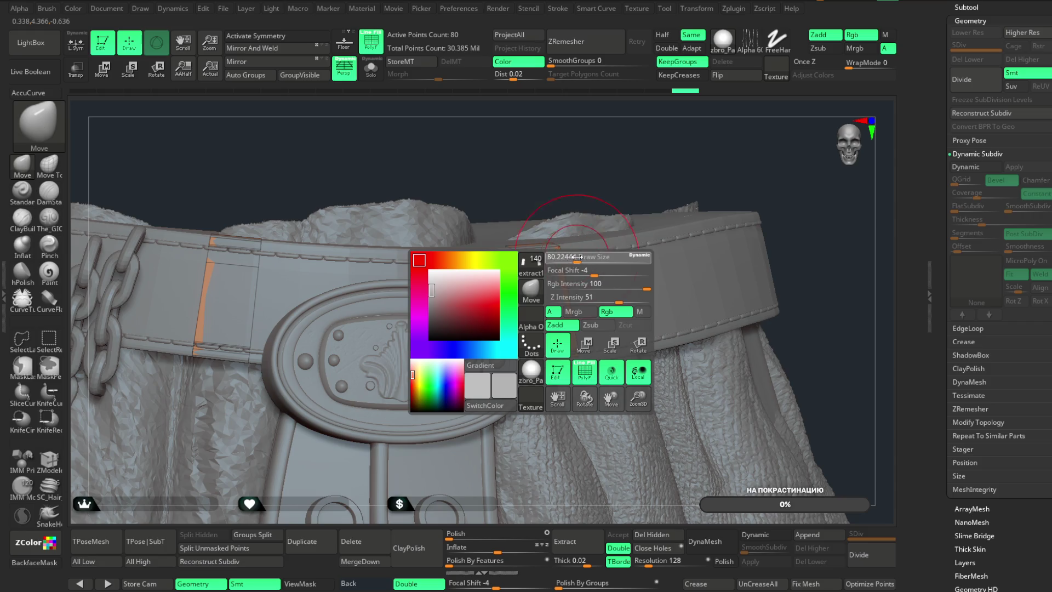
drag(585, 256, 581, 256)
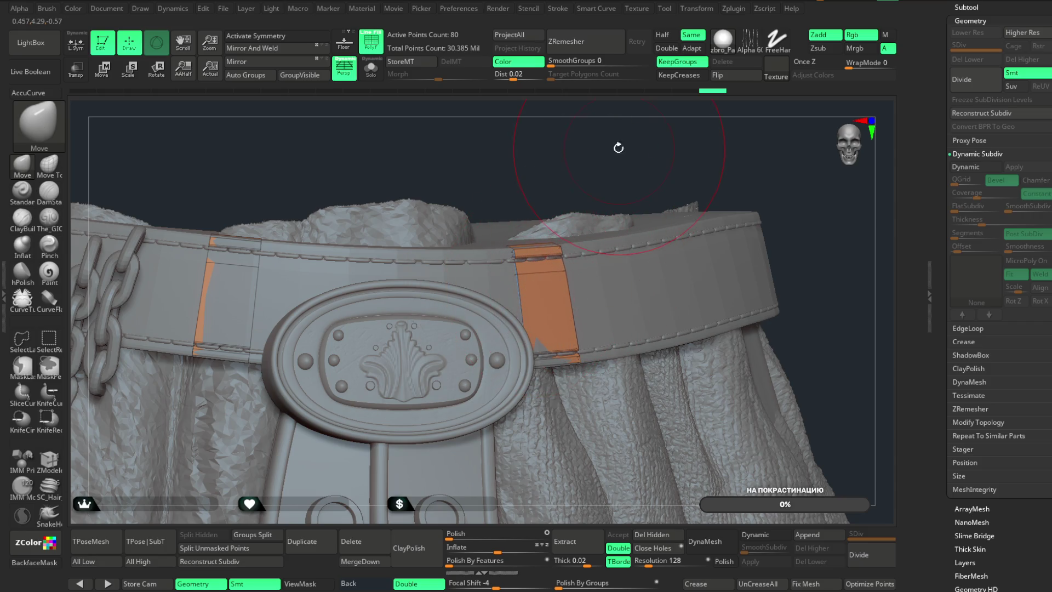
drag(618, 148, 603, 156)
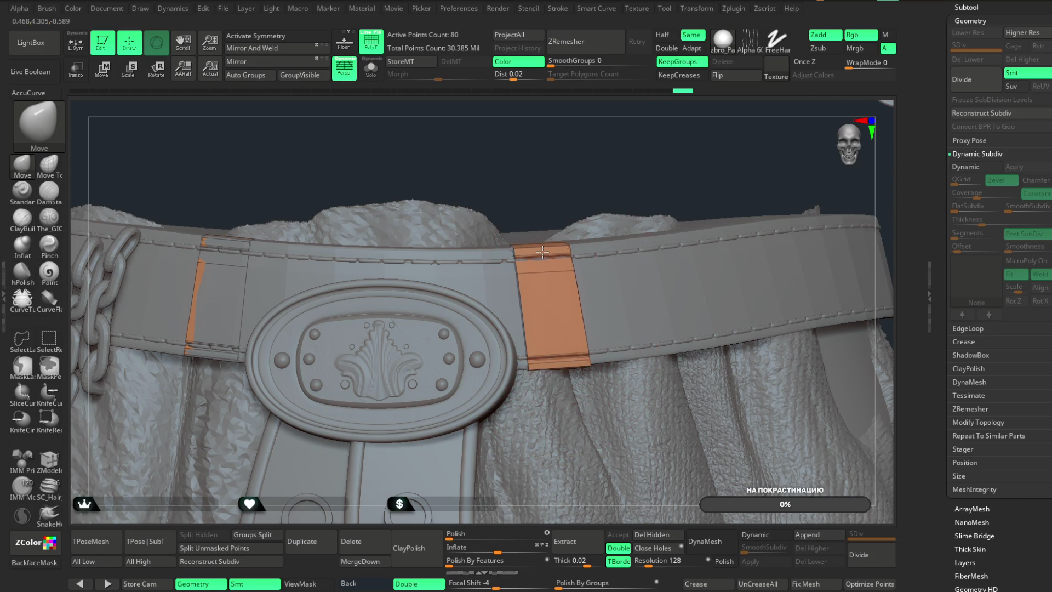
mouse_move(600, 152)
mouse_down()
mouse_move(549, 268)
mouse_move(627, 192)
mouse_move(565, 362)
mouse_up()
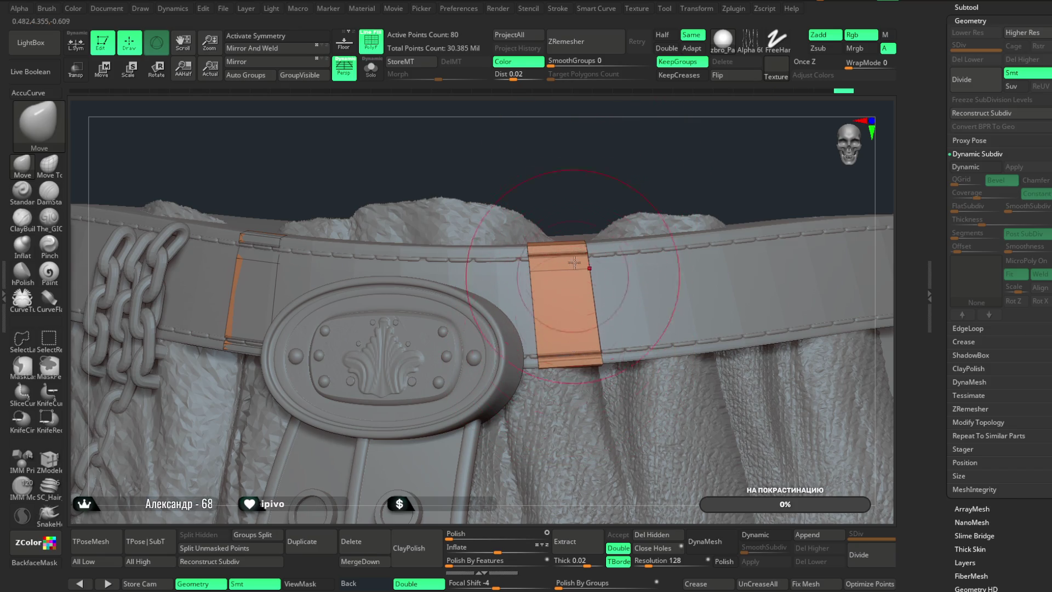
drag(536, 193, 551, 192)
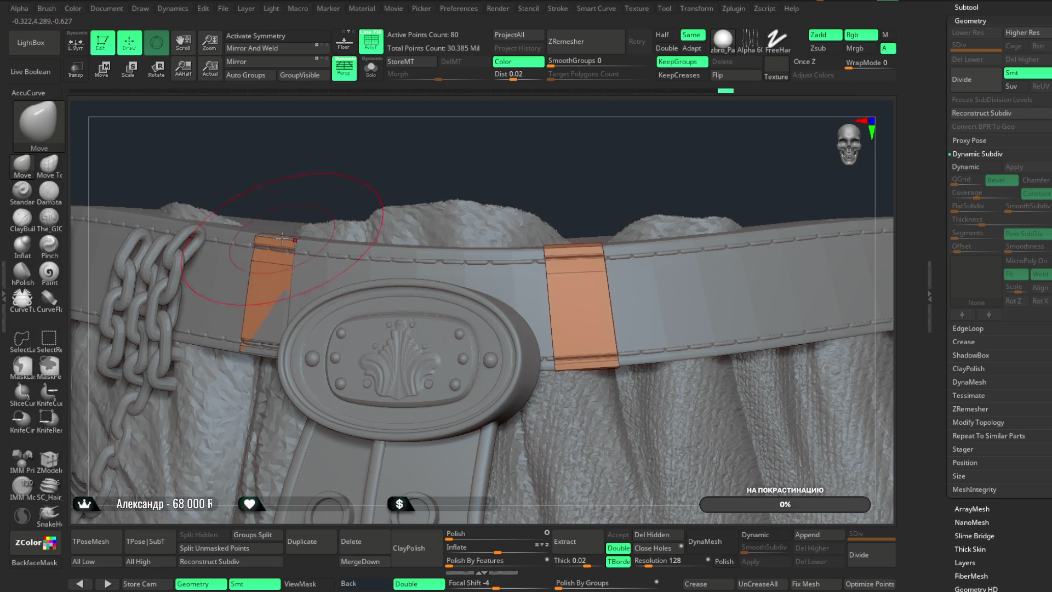
drag(308, 181, 268, 324)
mouse_move(276, 284)
mouse_down()
mouse_move(352, 160)
mouse_move(285, 351)
mouse_up()
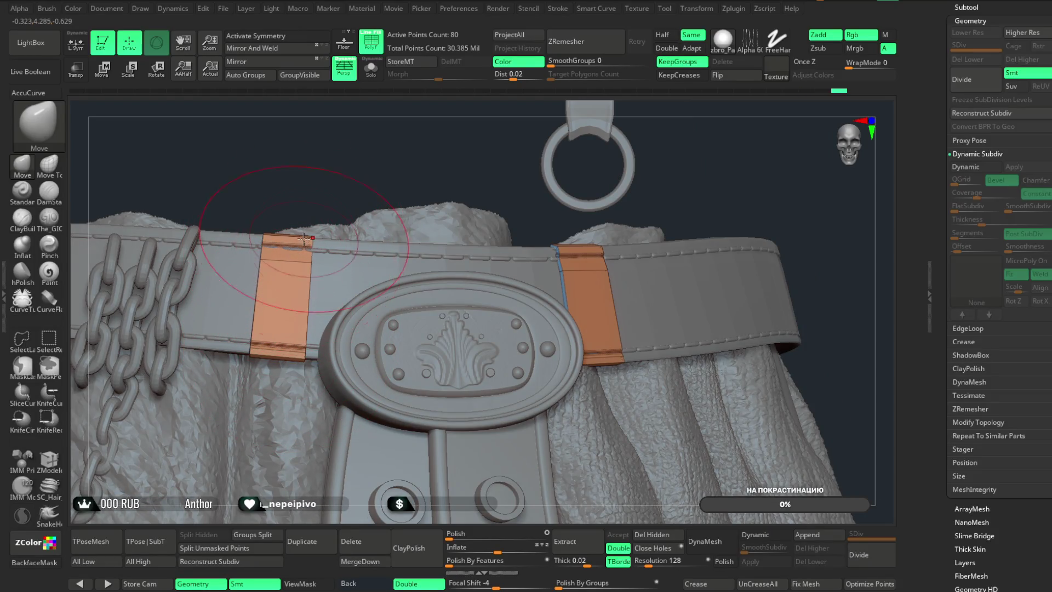
key(space)
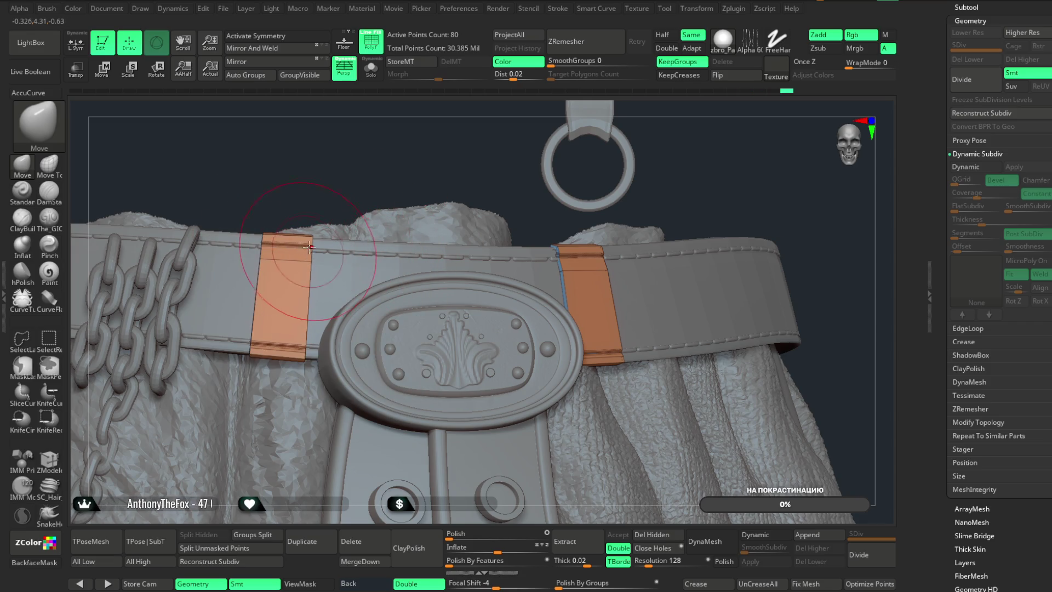
right_drag(309, 247, 304, 314)
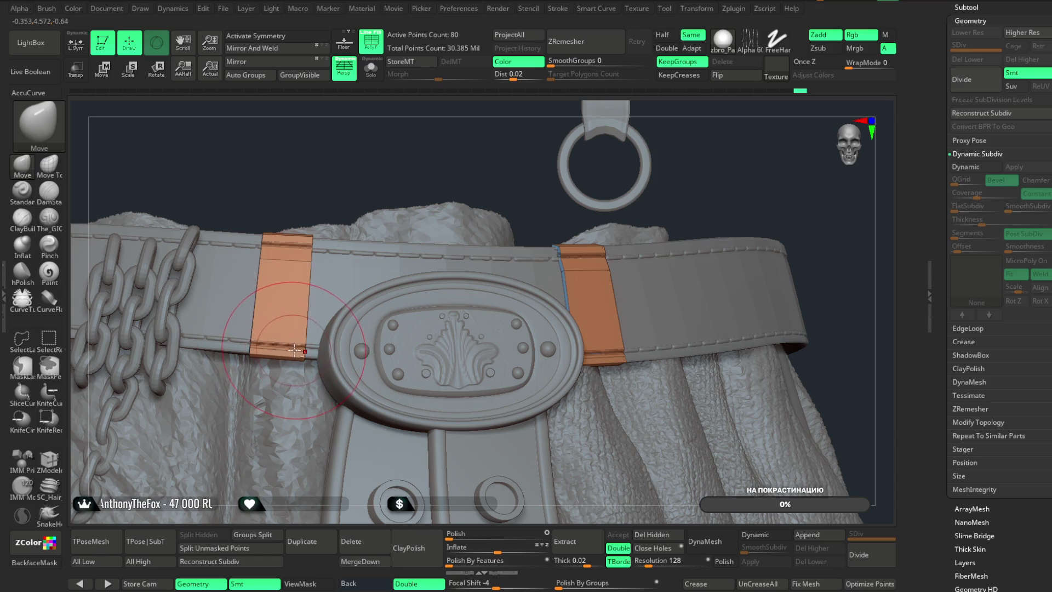
mouse_move(405, 162)
right_down()
mouse_move(384, 165)
mouse_move(416, 159)
mouse_move(395, 162)
mouse_move(534, 196)
right_up()
mouse_move(797, 222)
right_down()
mouse_move(778, 223)
mouse_move(763, 205)
mouse_move(778, 232)
mouse_move(686, 263)
mouse_move(674, 240)
mouse_move(676, 188)
mouse_move(579, 207)
right_up()
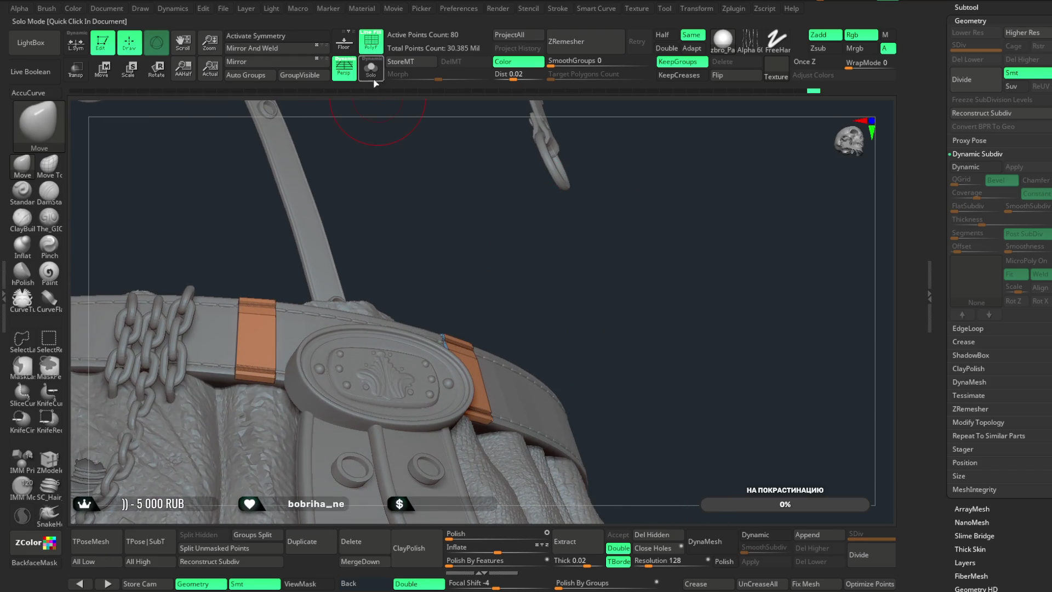
- Isolate the strap pieces, hide their green inner polygroup, and delete it to 40 points
click(371, 68)
mouse_move(479, 235)
right_down()
mouse_move(564, 312)
mouse_move(490, 323)
mouse_move(466, 278)
mouse_move(494, 282)
mouse_move(529, 265)
mouse_move(521, 257)
mouse_move(479, 272)
mouse_move(524, 279)
mouse_move(371, 312)
mouse_move(356, 347)
mouse_move(300, 384)
mouse_move(459, 256)
mouse_move(462, 268)
mouse_move(458, 232)
mouse_move(367, 283)
right_up()
key(space)
key(space)
key(space)
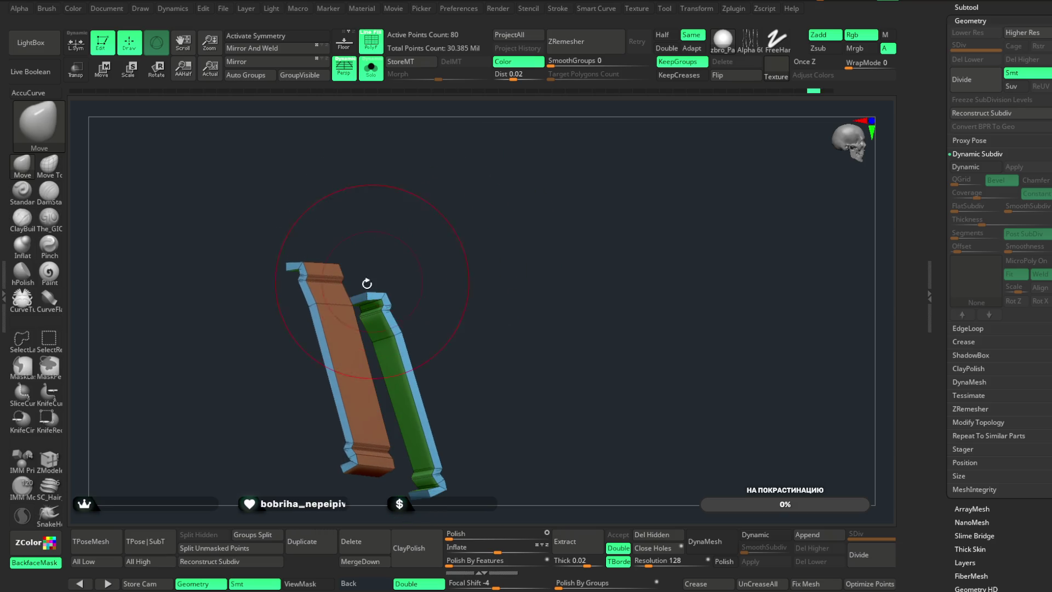
ctrl+shift+click(316, 278)
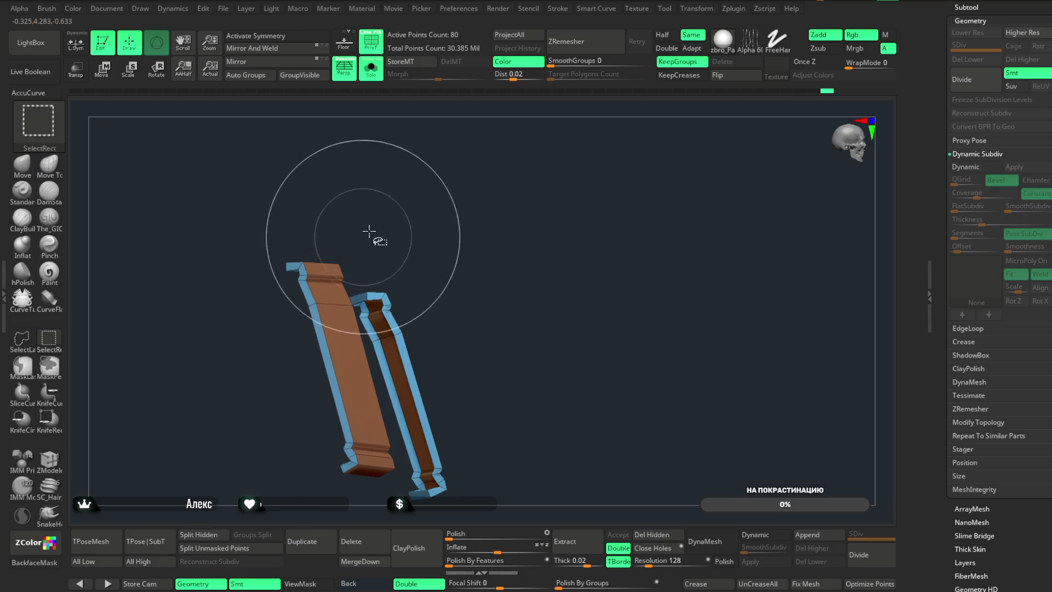
ctrl+shift+click(308, 303)
mouse_move(395, 300)
right_down()
mouse_move(395, 212)
mouse_move(606, 462)
right_up()
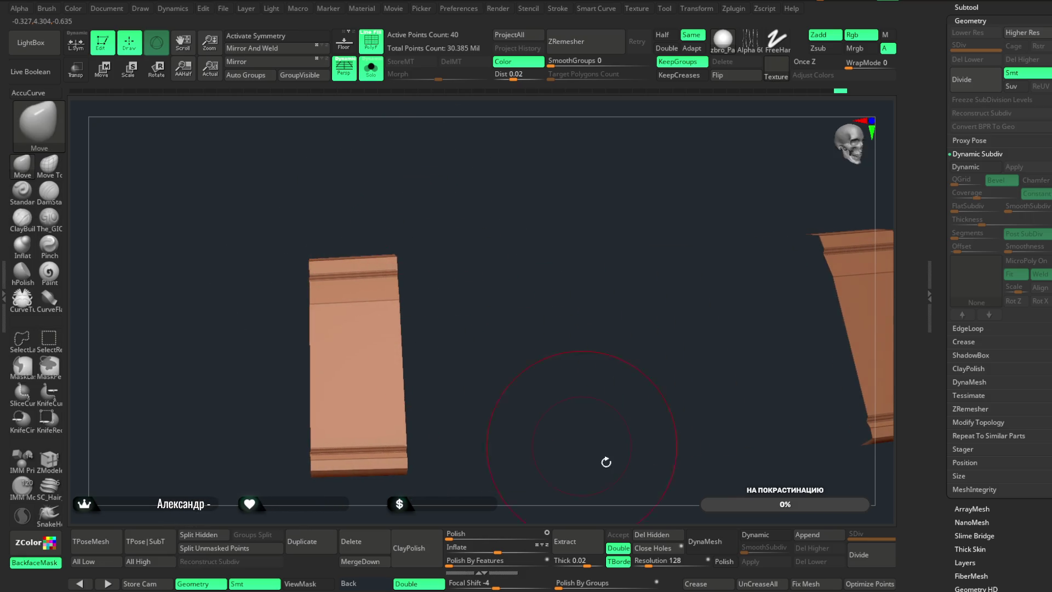
click(668, 535)
mouse_move(531, 306)
right_down()
mouse_move(571, 289)
mouse_move(570, 312)
mouse_move(529, 307)
right_up()
- Shrink the brush draw size and select the ZModeler brush
right_click(529, 308)
drag(569, 293, 556, 292)
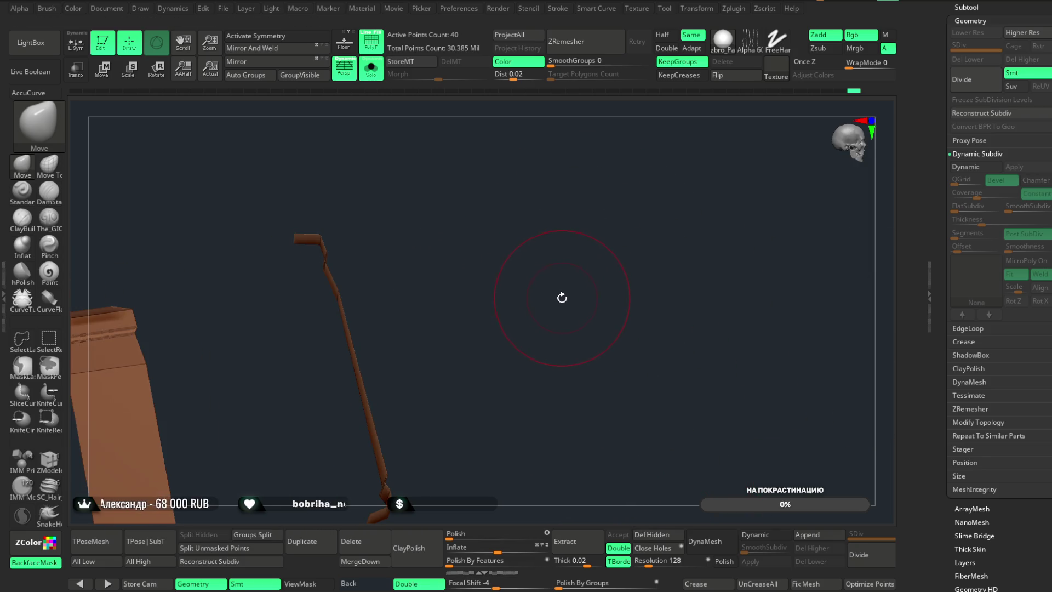
mouse_move(560, 300)
right_down()
mouse_move(532, 322)
mouse_move(514, 304)
mouse_move(477, 327)
mouse_move(505, 312)
mouse_move(648, 307)
mouse_move(597, 280)
right_up()
mouse_move(422, 298)
right_down()
mouse_move(451, 312)
mouse_move(108, 513)
right_up()
click(57, 462)
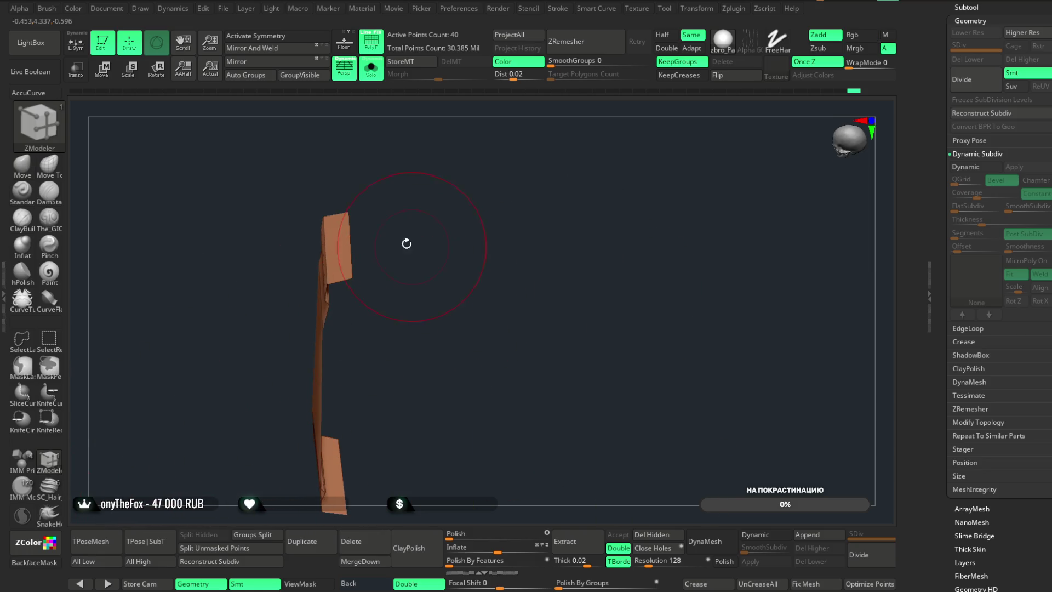
- Cap the strap piece's open hole with the Close (Concave Hole) edge action
key(space)
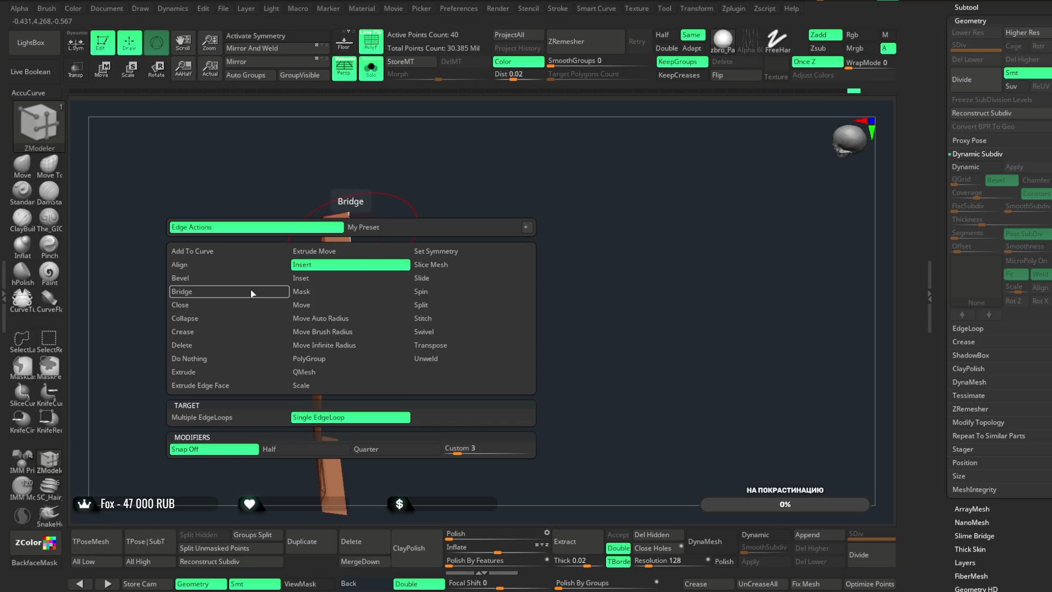
click(251, 290)
mouse_move(430, 303)
mouse_down()
mouse_move(350, 393)
mouse_move(446, 314)
mouse_move(477, 261)
mouse_move(459, 222)
mouse_move(479, 235)
mouse_move(487, 264)
mouse_up()
mouse_move(237, 489)
mouse_down()
mouse_move(298, 369)
mouse_move(376, 336)
mouse_move(293, 286)
mouse_up()
mouse_move(246, 214)
mouse_down()
mouse_move(345, 256)
mouse_move(357, 232)
mouse_move(388, 241)
mouse_move(428, 206)
mouse_up()
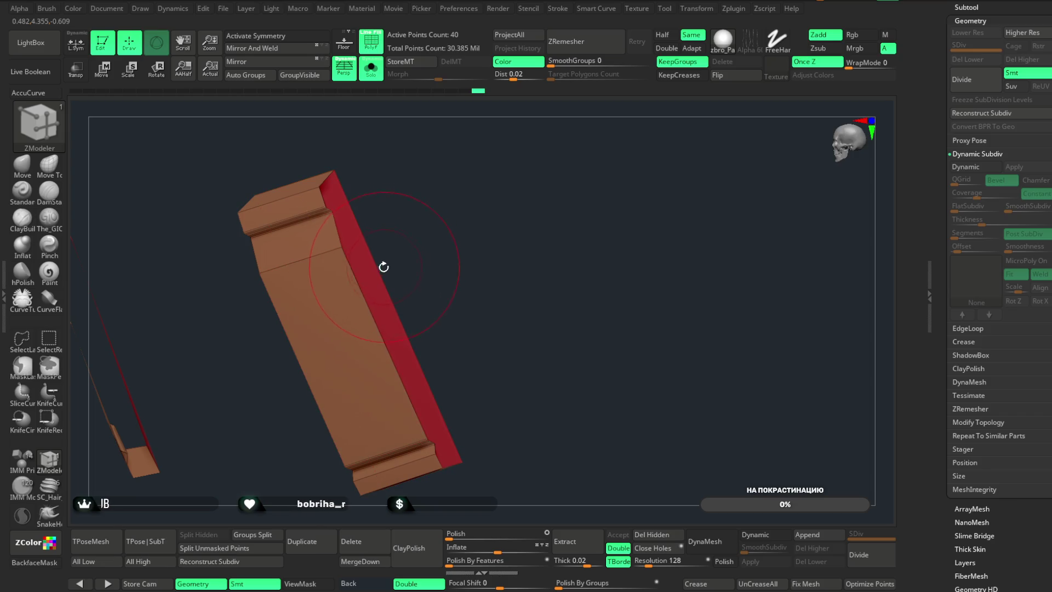
key(space)
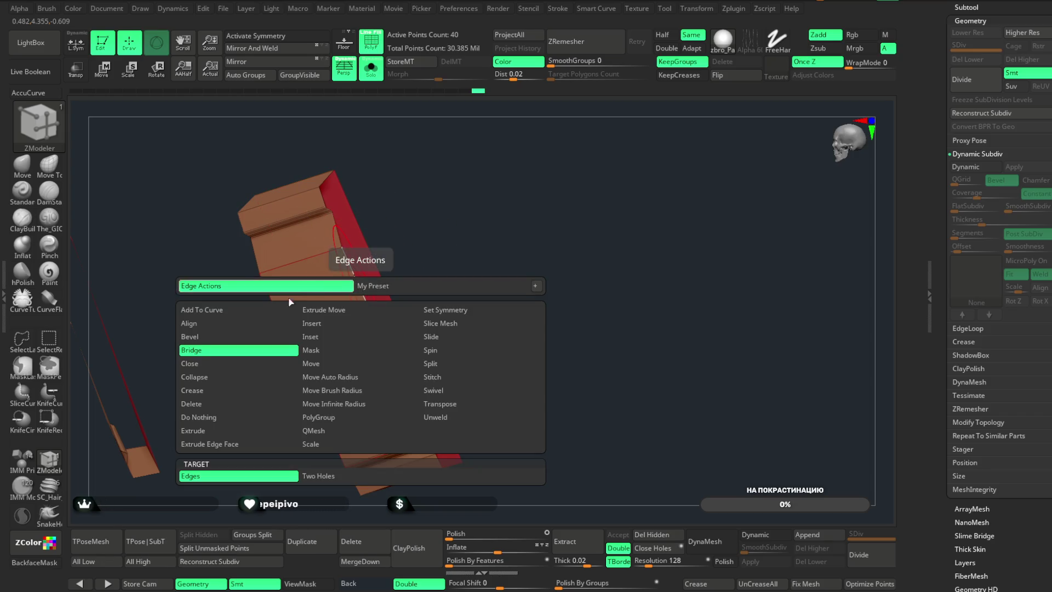
click(245, 390)
click(277, 366)
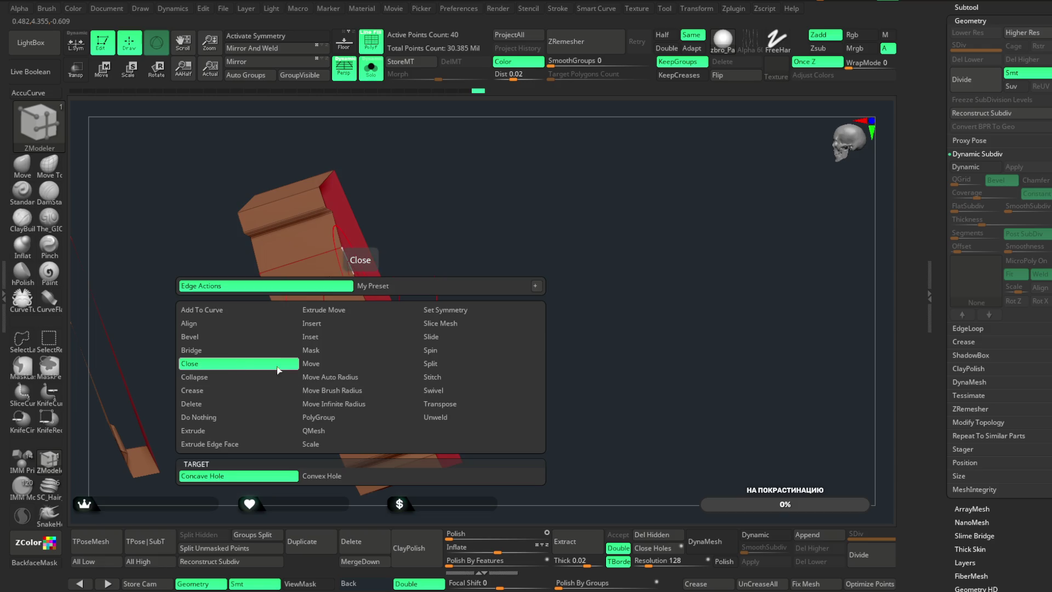
mouse_move(418, 252)
mouse_down()
mouse_move(469, 183)
mouse_move(340, 305)
mouse_up()
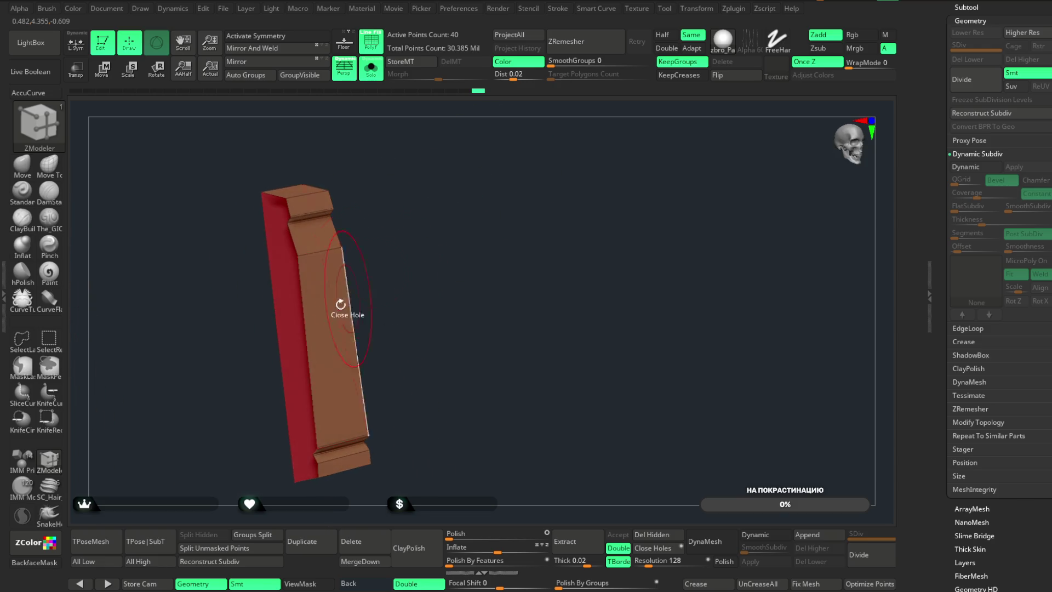
click(308, 327)
mouse_move(399, 244)
mouse_down()
mouse_move(477, 205)
mouse_move(483, 169)
mouse_up()
mouse_move(526, 284)
mouse_down()
mouse_move(639, 263)
mouse_move(658, 291)
mouse_move(425, 347)
mouse_move(449, 274)
mouse_move(453, 439)
mouse_move(461, 336)
mouse_move(530, 272)
mouse_move(500, 242)
mouse_move(493, 277)
mouse_up()
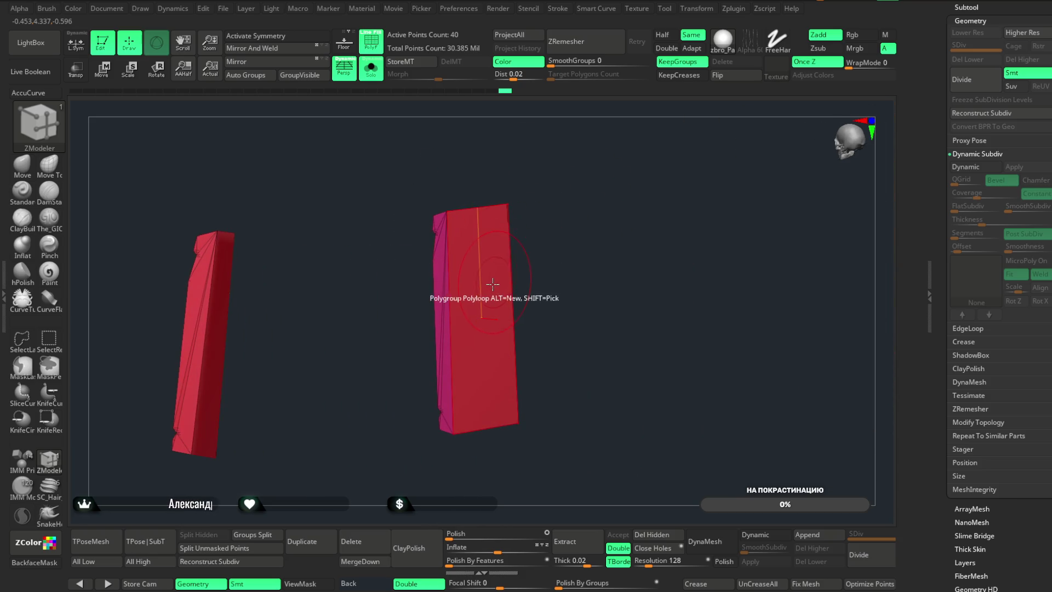
- Try a QMesh extrusion on a loop-piece face, then undo it
key(space)
click(488, 268)
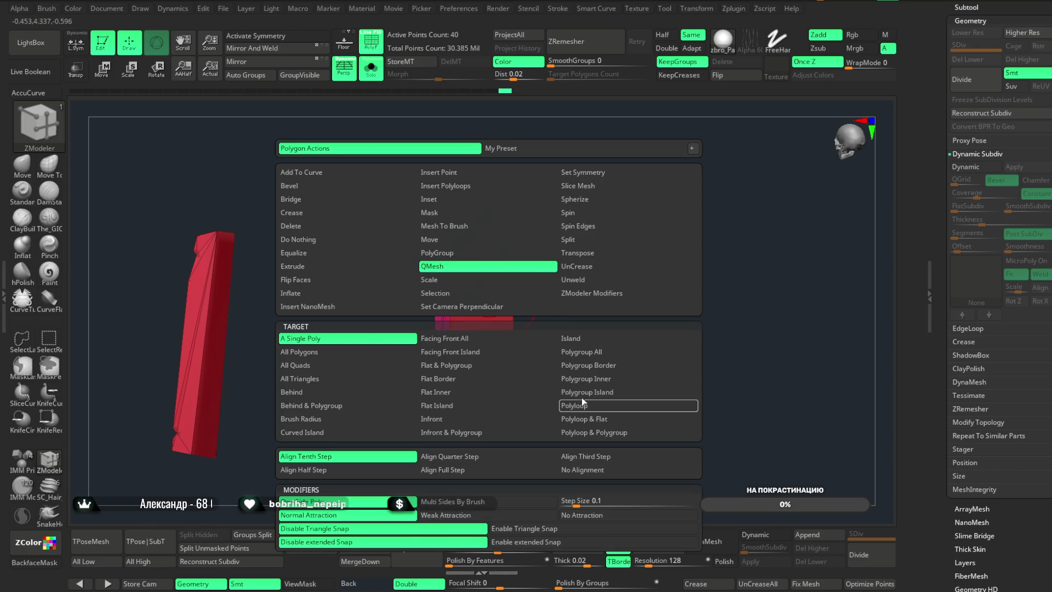
click(581, 352)
mouse_move(599, 291)
mouse_down()
mouse_move(486, 301)
mouse_move(515, 312)
mouse_move(630, 216)
mouse_move(677, 192)
mouse_move(561, 209)
mouse_move(603, 214)
mouse_move(591, 201)
mouse_up()
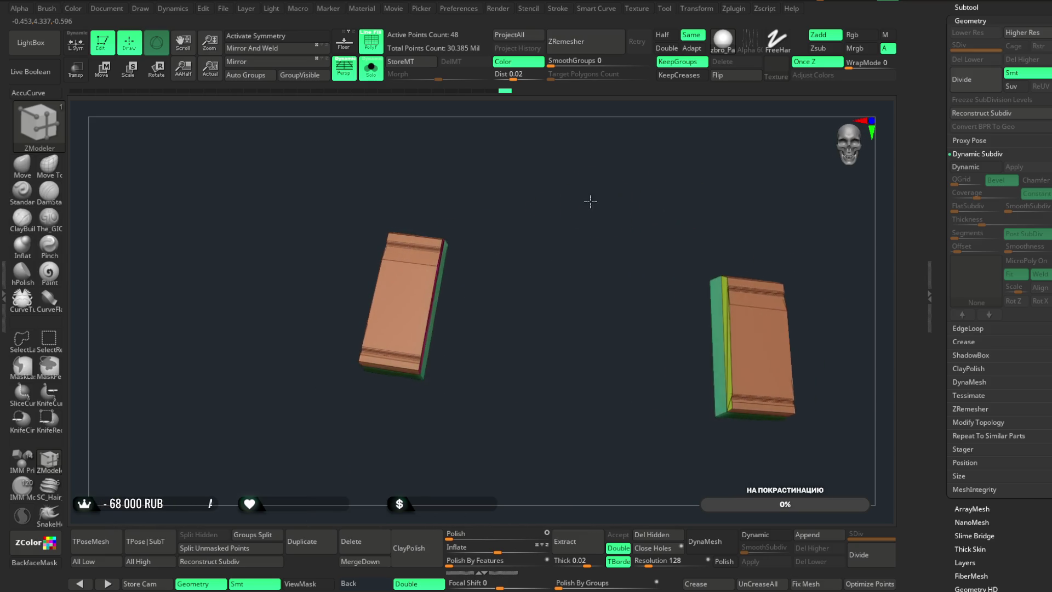
key(ctrl+z)
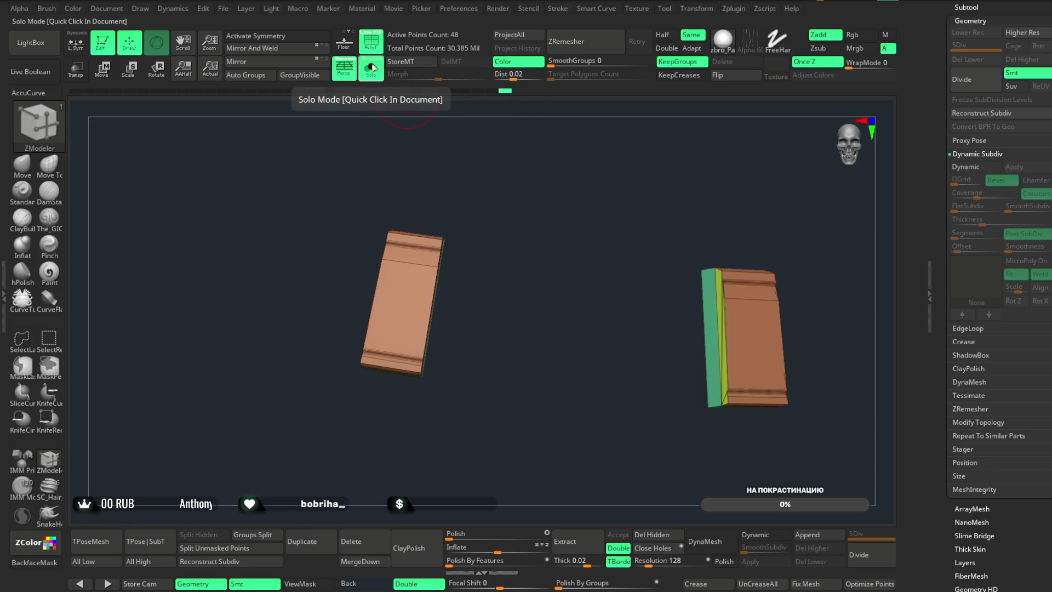
- Extrude the red faces of the isolated loop pieces with QMesh, then show the full belt
click(371, 69)
mouse_move(505, 132)
mouse_down()
mouse_move(584, 108)
mouse_move(582, 153)
mouse_move(459, 144)
mouse_up()
click(377, 77)
mouse_move(540, 141)
mouse_down()
mouse_move(545, 164)
mouse_move(512, 228)
mouse_move(459, 283)
mouse_up()
drag(378, 316, 320, 292)
click(378, 77)
mouse_move(545, 230)
mouse_down()
mouse_move(446, 181)
mouse_move(418, 225)
mouse_move(542, 144)
mouse_move(493, 172)
mouse_move(494, 148)
mouse_move(488, 181)
mouse_move(522, 195)
mouse_move(420, 152)
mouse_up()
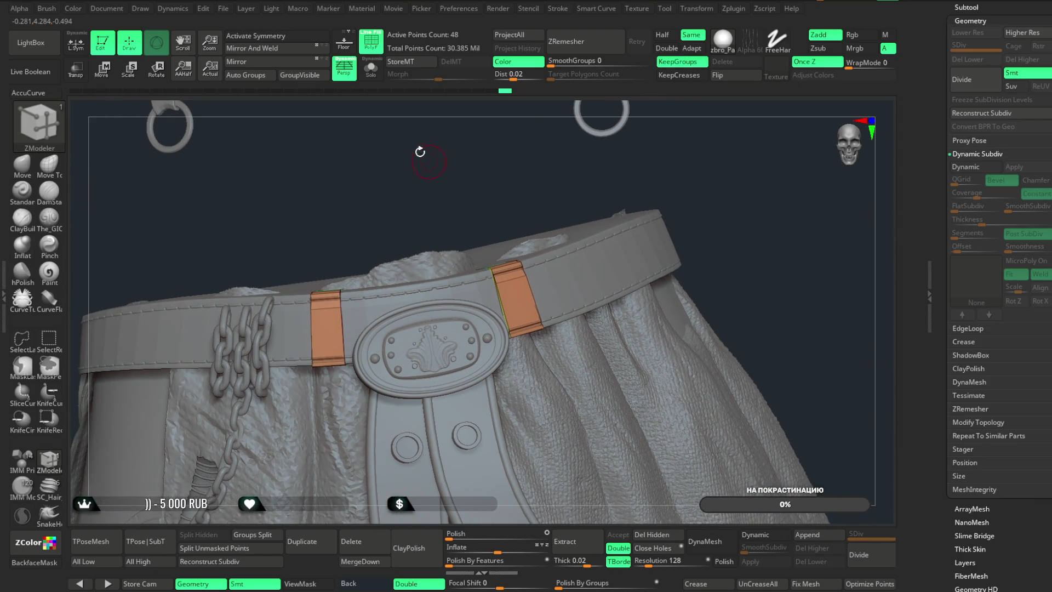
- Switch to the Move brush at draw size about 48.6 with BackfaceMask off
mouse_move(724, 187)
mouse_down()
mouse_move(705, 141)
mouse_move(634, 225)
mouse_move(651, 346)
mouse_up()
drag(701, 208, 550, 251)
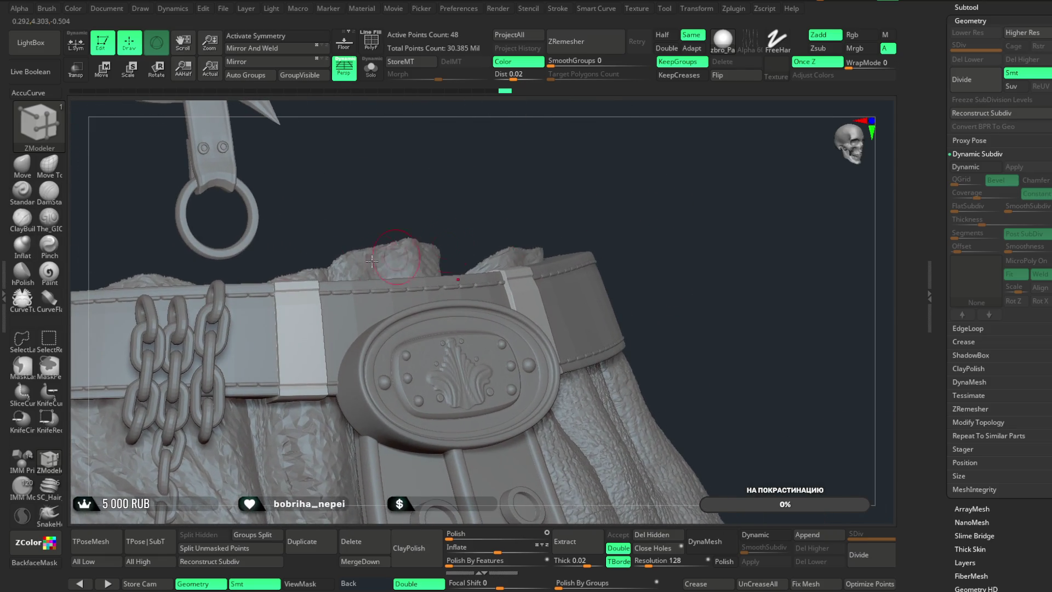
key(b)
key(m)
key(v)
key(space)
click(533, 251)
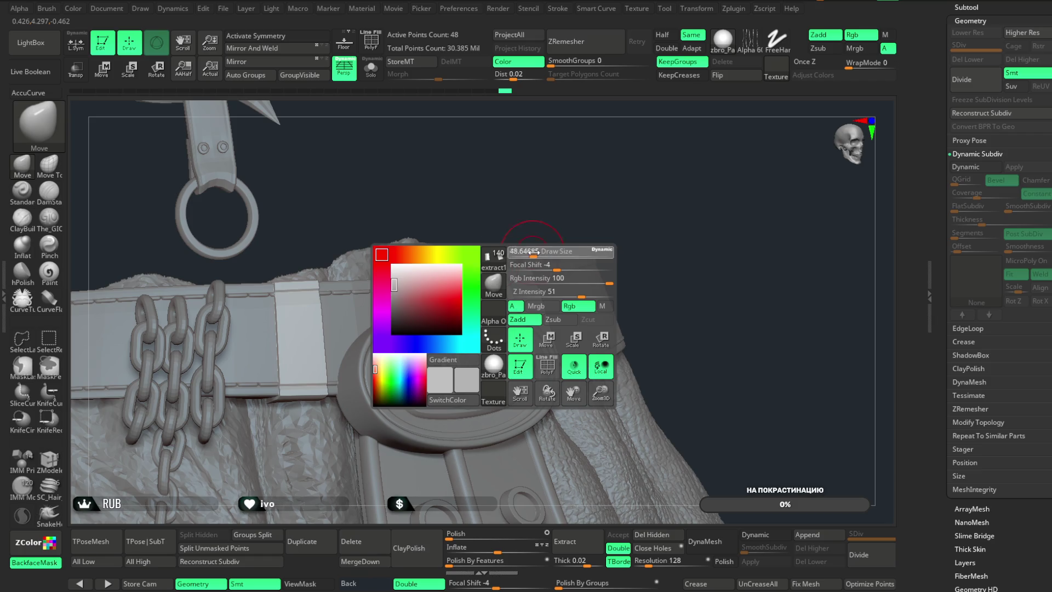
mouse_move(542, 251)
mouse_down()
mouse_move(605, 176)
mouse_move(532, 274)
mouse_up()
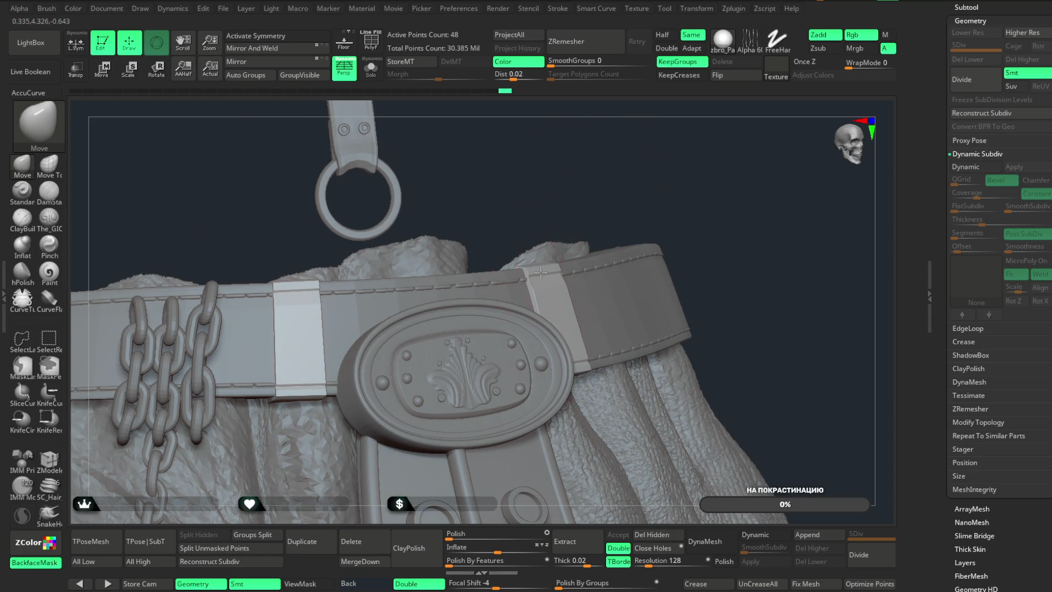
click(34, 563)
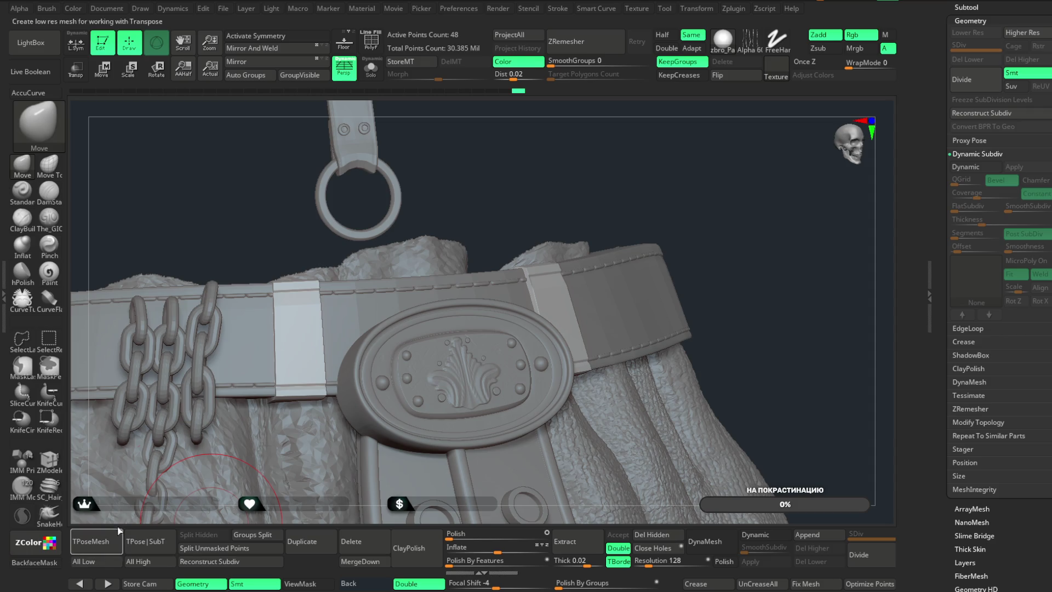
- Orbit around the belt to check both loops sit snugly beside the oval buckle
mouse_move(627, 187)
mouse_down()
mouse_move(559, 202)
mouse_move(553, 370)
mouse_up()
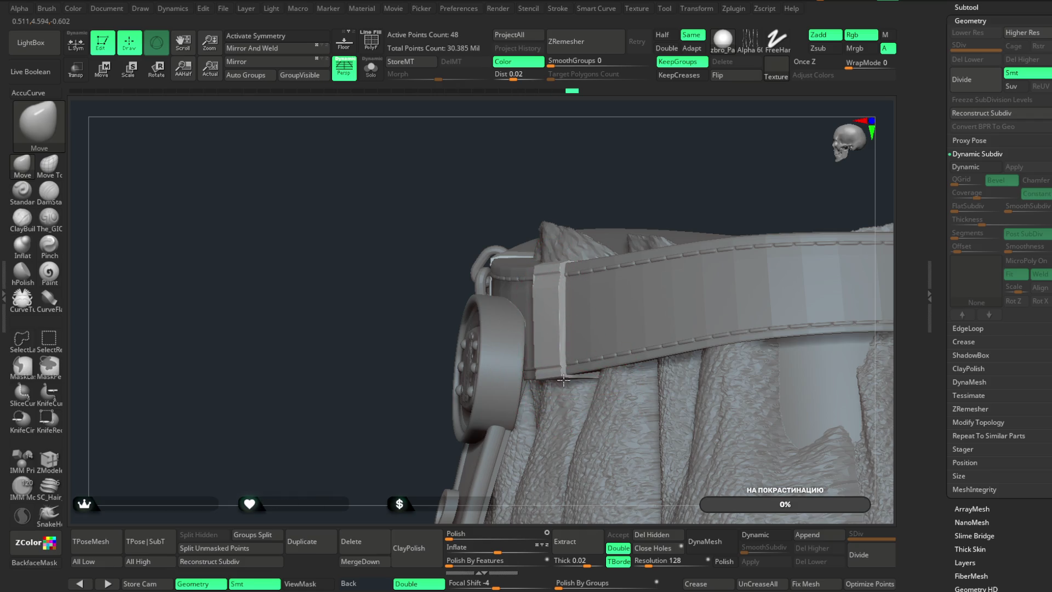
drag(628, 183, 578, 253)
mouse_move(621, 149)
mouse_down()
mouse_move(647, 156)
mouse_move(696, 146)
mouse_move(545, 291)
mouse_up()
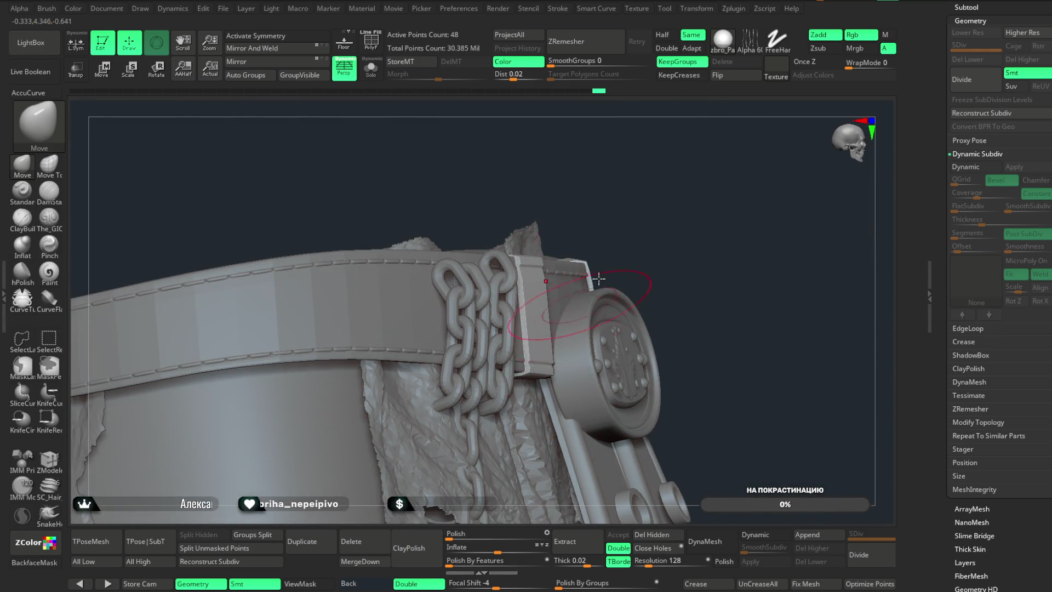
drag(575, 313, 505, 230)
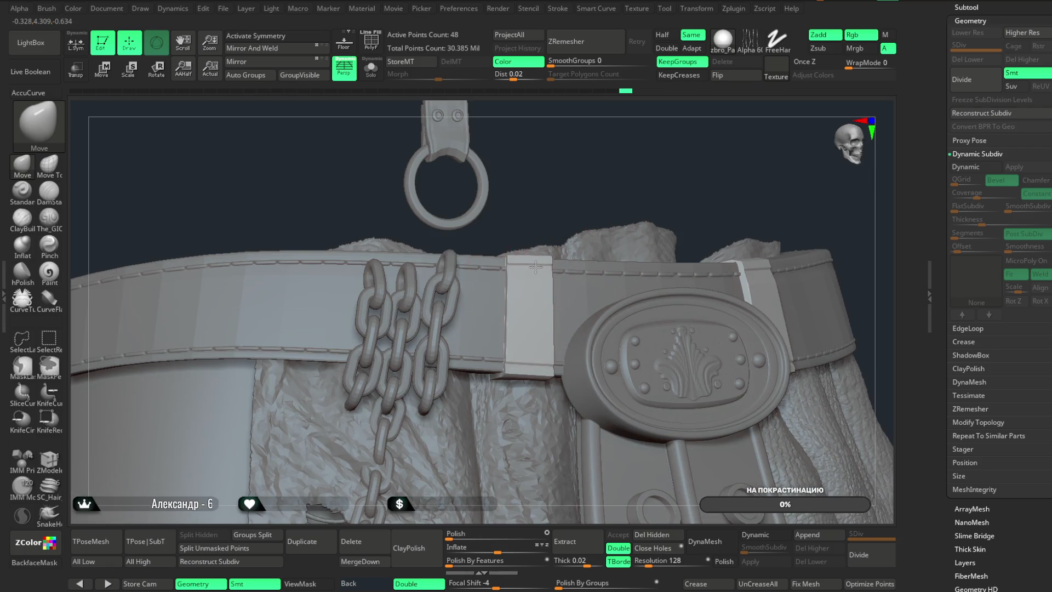
mouse_move(504, 294)
mouse_down()
mouse_move(596, 174)
mouse_move(609, 274)
mouse_move(620, 260)
mouse_up()
mouse_move(630, 175)
mouse_down()
mouse_move(524, 283)
mouse_move(546, 263)
mouse_up()
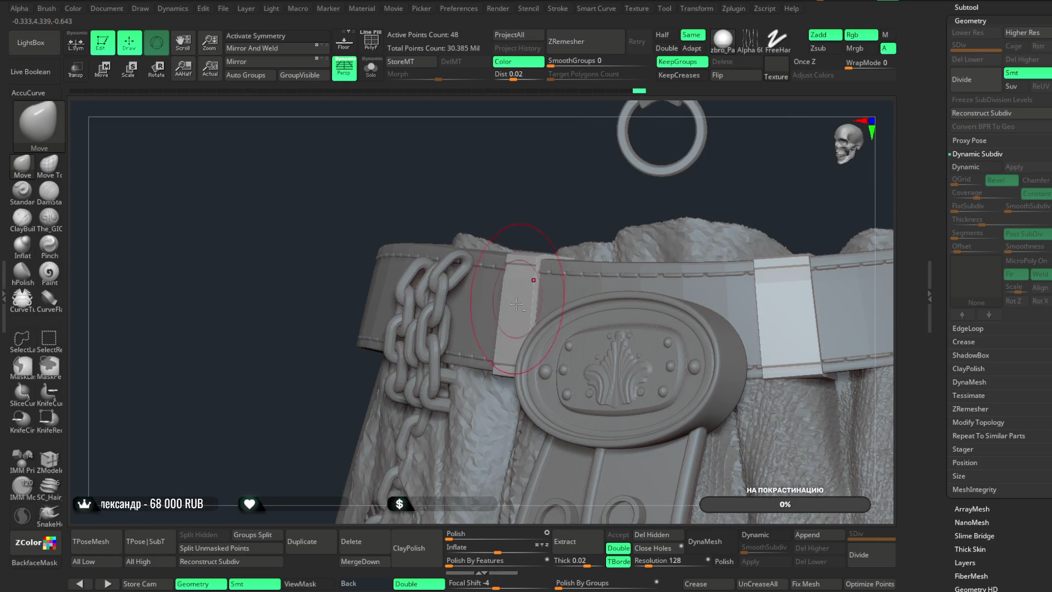
mouse_move(562, 209)
mouse_down()
mouse_move(538, 190)
mouse_move(733, 183)
mouse_move(468, 176)
mouse_up()
- Isolate the loop pieces and bevel an edge loop with ZModeler's Bevel EdgeLoop Complete
click(371, 69)
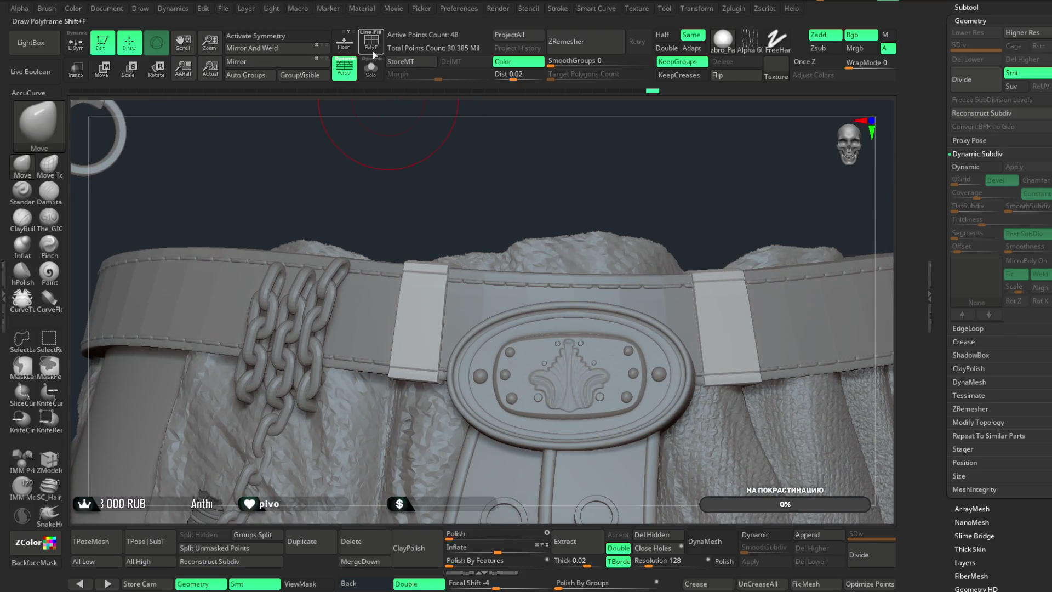
scroll(535, 265, up, 3)
key(space)
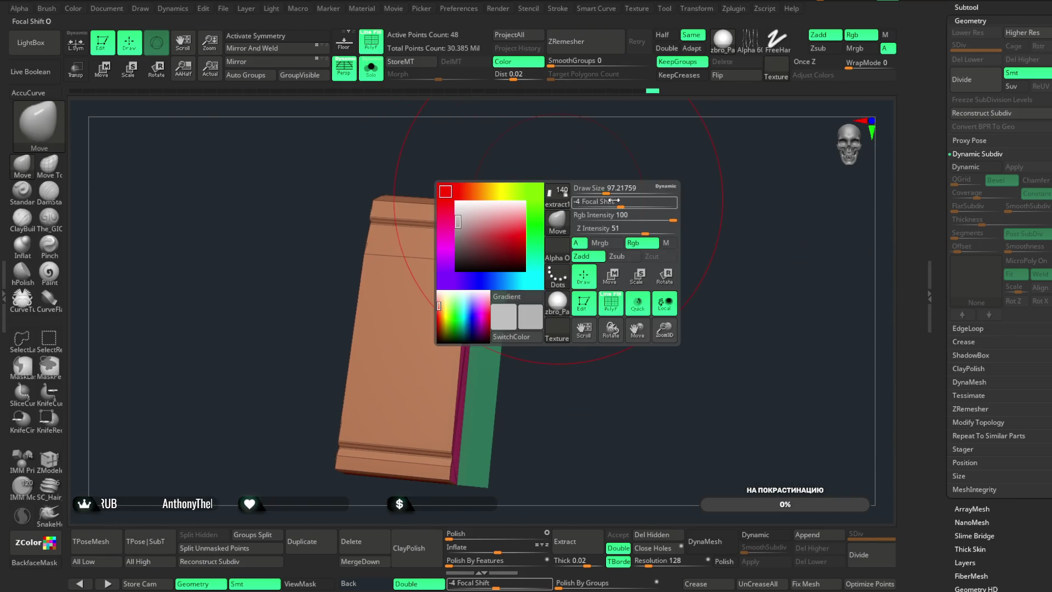
click(49, 459)
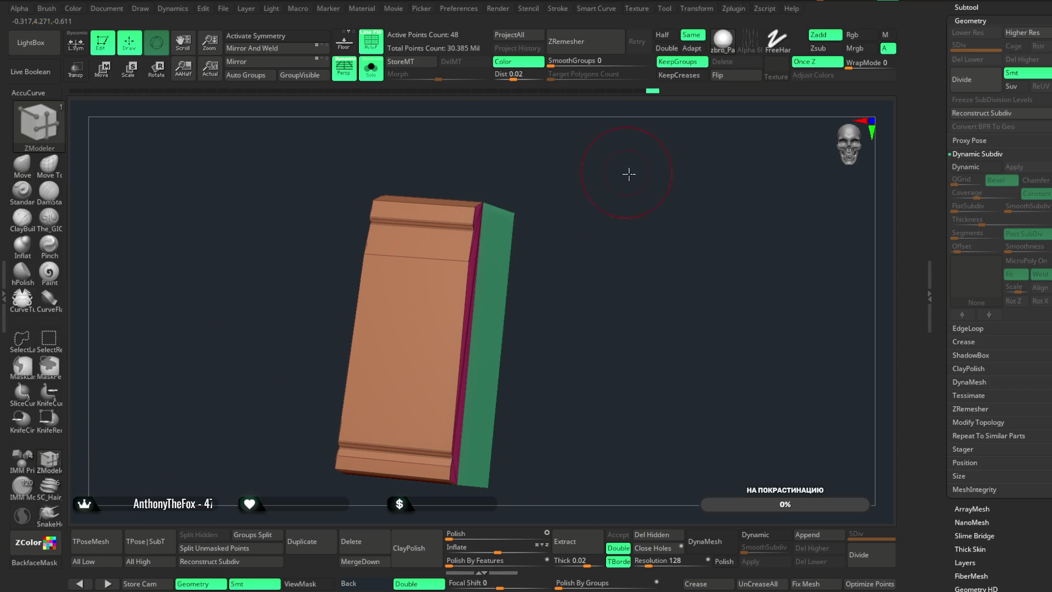
drag(630, 171, 533, 267)
key(space)
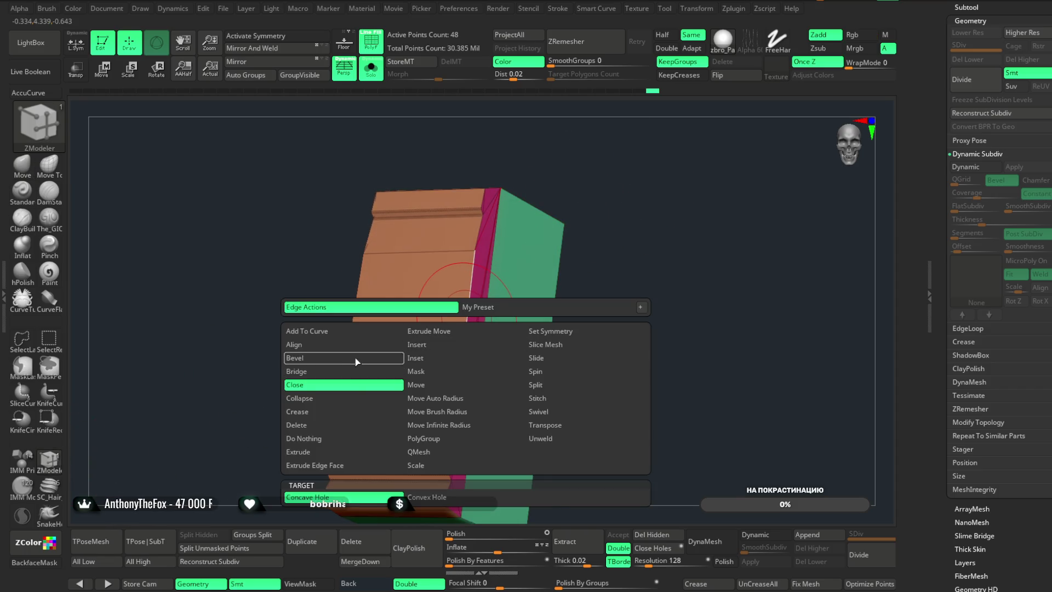
click(355, 357)
drag(460, 335, 465, 335)
- Orbit around both loop pieces, then bring back the full model
mouse_move(606, 223)
mouse_down()
mouse_move(626, 236)
mouse_move(630, 195)
mouse_move(637, 233)
mouse_up()
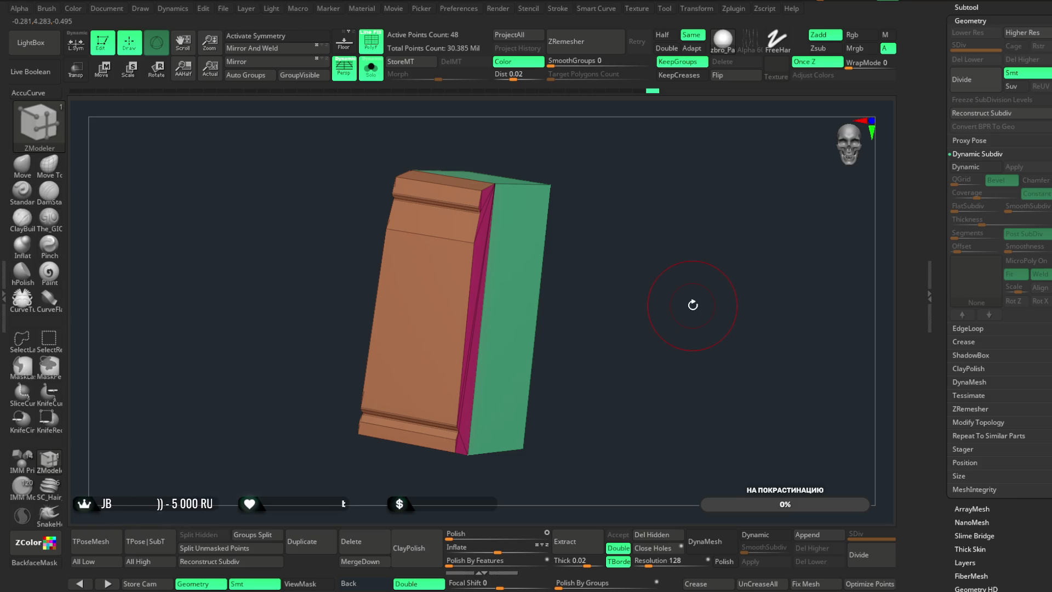
mouse_move(693, 305)
mouse_down()
mouse_move(658, 280)
mouse_move(729, 267)
mouse_up()
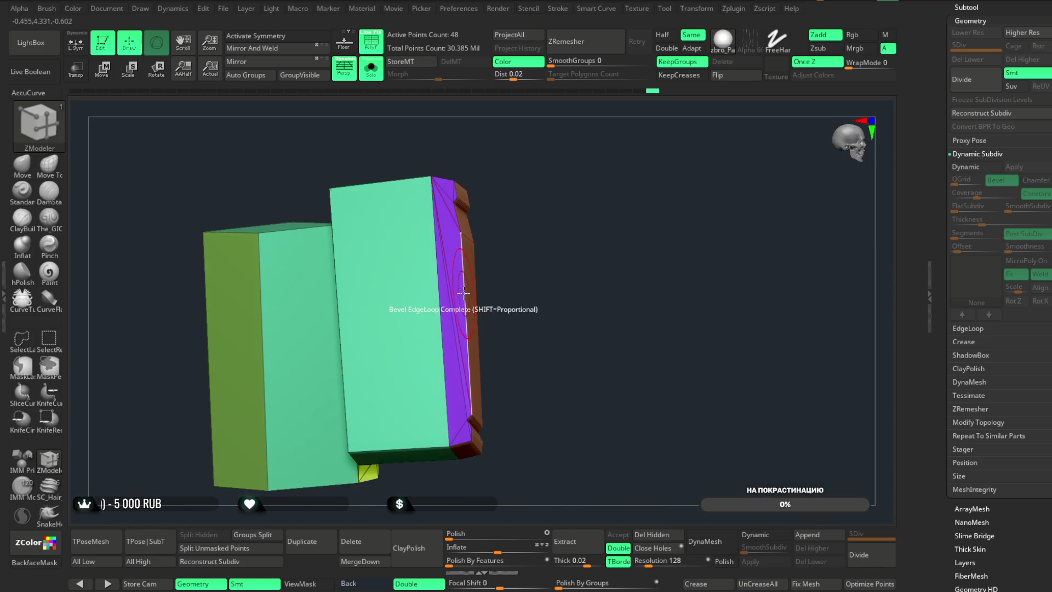
key(ctrl)
mouse_move(564, 290)
mouse_down()
mouse_move(575, 242)
mouse_move(399, 94)
mouse_up()
click(371, 68)
mouse_move(728, 267)
mouse_down()
mouse_move(697, 206)
mouse_move(705, 294)
mouse_move(752, 211)
mouse_up()
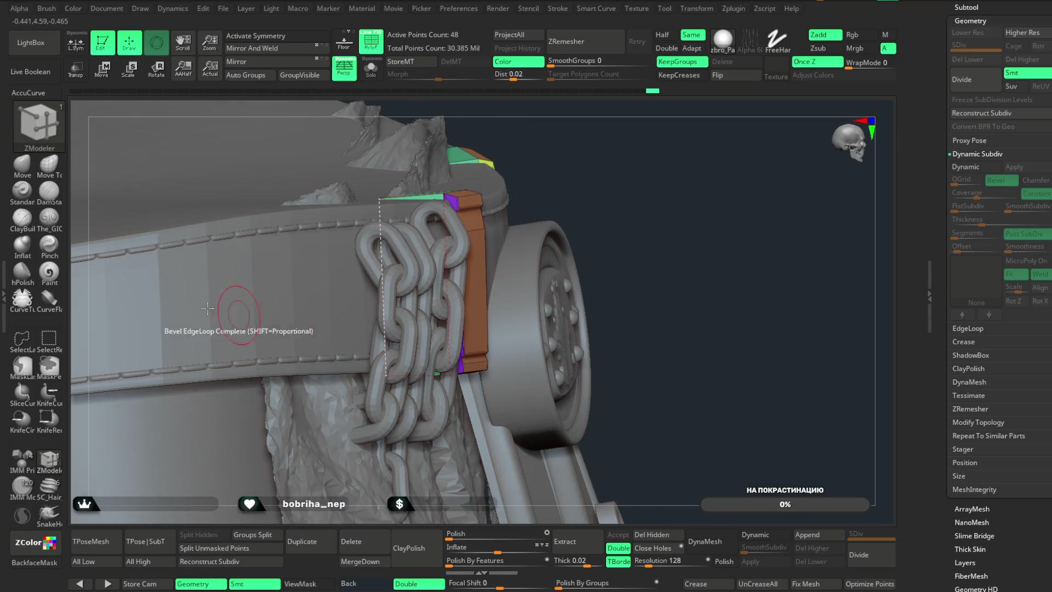
- Switch to the Move brush with a draw size of about 51
key(b)
key(m)
key(v)
key(space)
drag(539, 289, 532, 283)
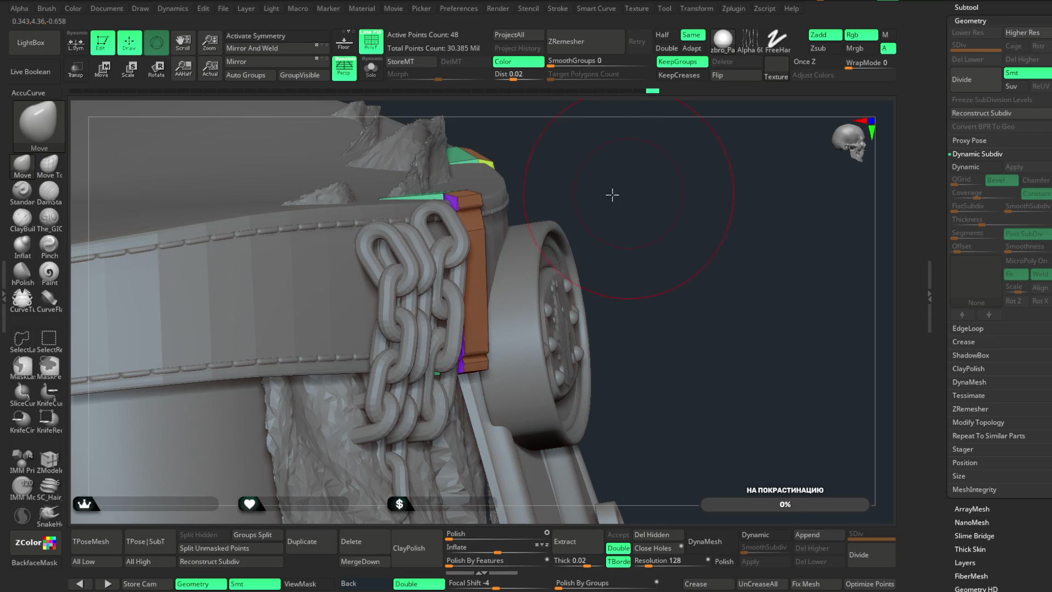
drag(610, 193, 491, 362)
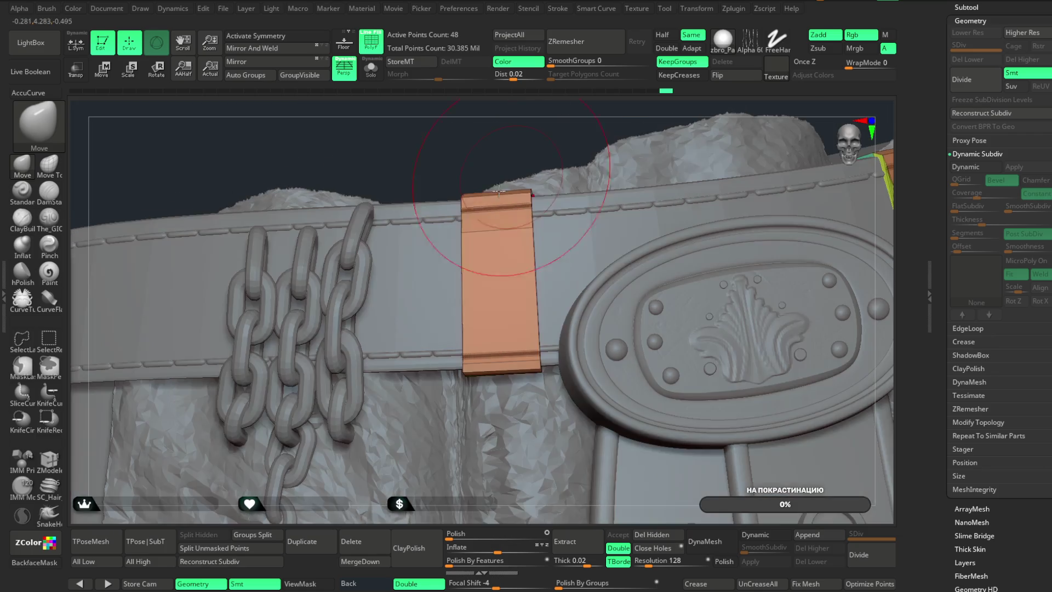
drag(592, 164, 467, 205)
- Raise the draw size to about 62 and orbit around the belt loops
key(space)
drag(551, 195, 563, 195)
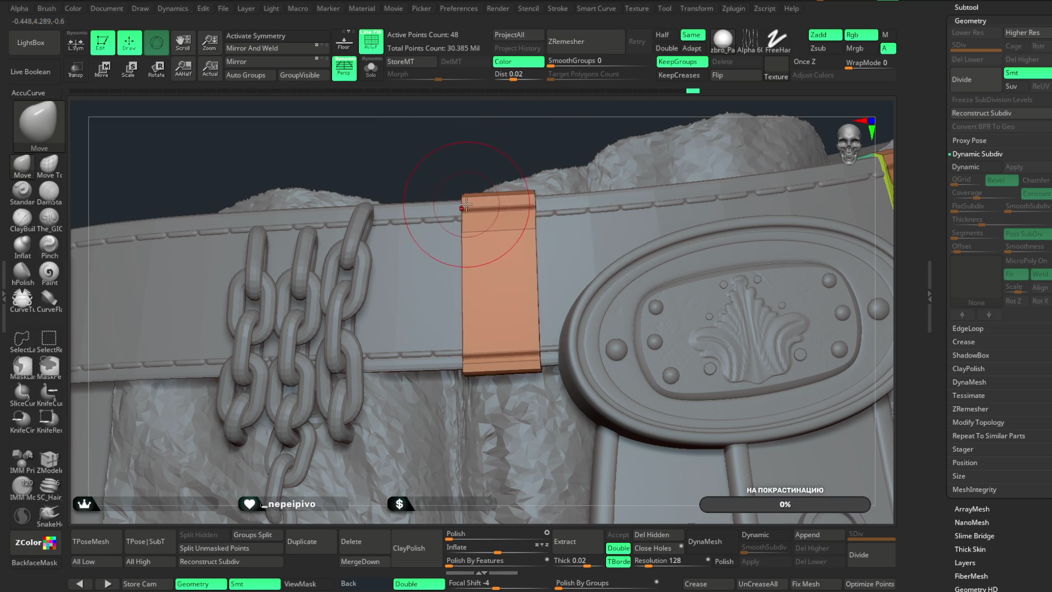
mouse_move(512, 146)
mouse_down()
mouse_move(582, 127)
mouse_move(592, 134)
mouse_up()
mouse_move(700, 169)
mouse_down()
mouse_move(554, 118)
mouse_move(656, 146)
mouse_move(709, 146)
mouse_move(711, 235)
mouse_move(674, 211)
mouse_move(658, 167)
mouse_move(663, 237)
mouse_up()
drag(706, 148, 643, 212)
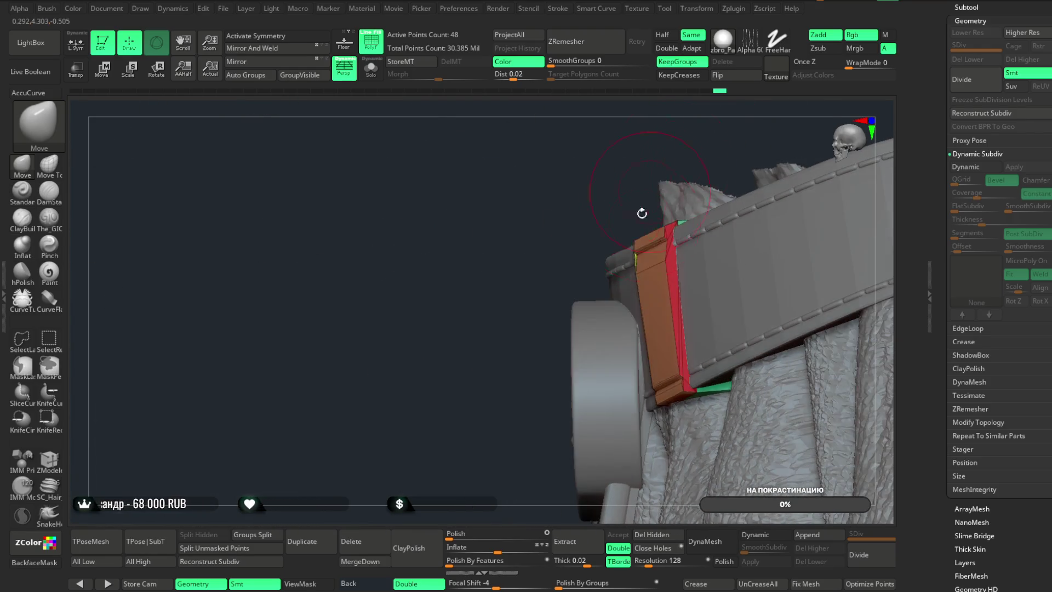
key(space)
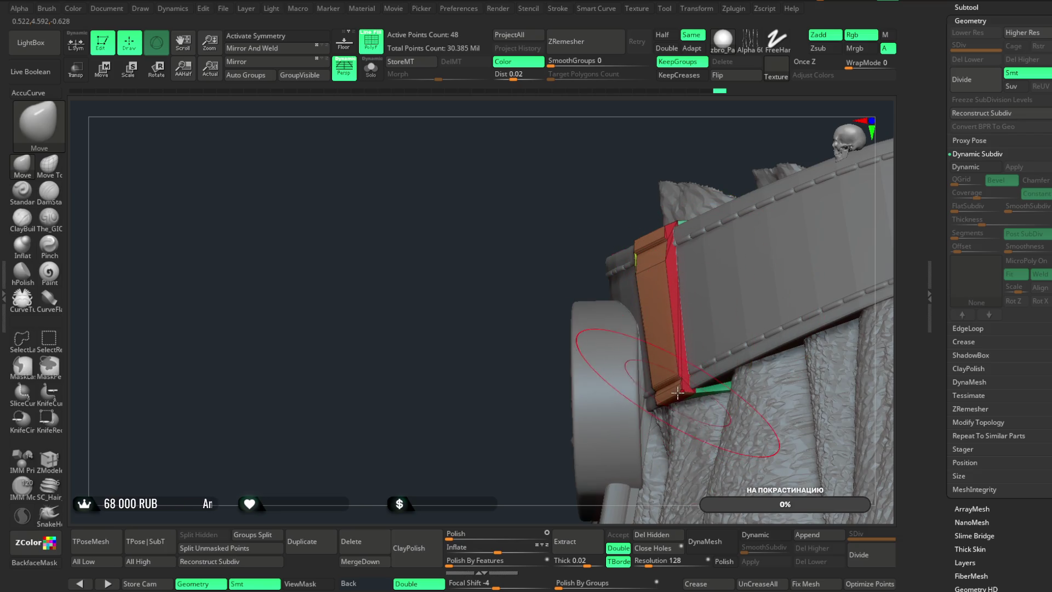
mouse_move(703, 164)
mouse_down()
mouse_move(773, 122)
mouse_move(788, 201)
mouse_move(631, 348)
mouse_up()
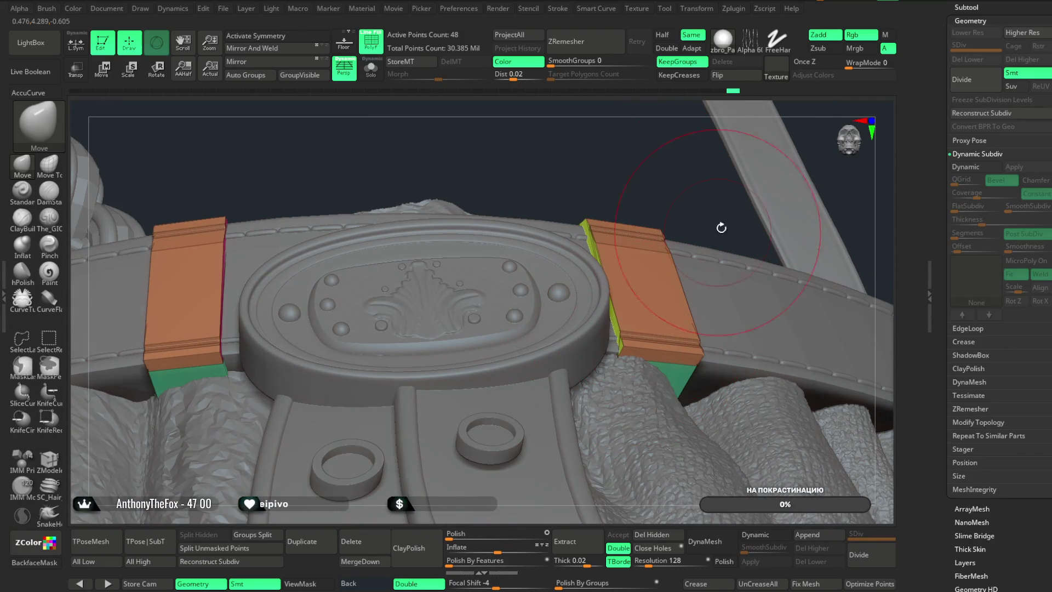
mouse_move(706, 186)
mouse_down()
mouse_move(692, 223)
mouse_move(754, 301)
mouse_move(745, 277)
mouse_move(745, 359)
mouse_move(761, 336)
mouse_up()
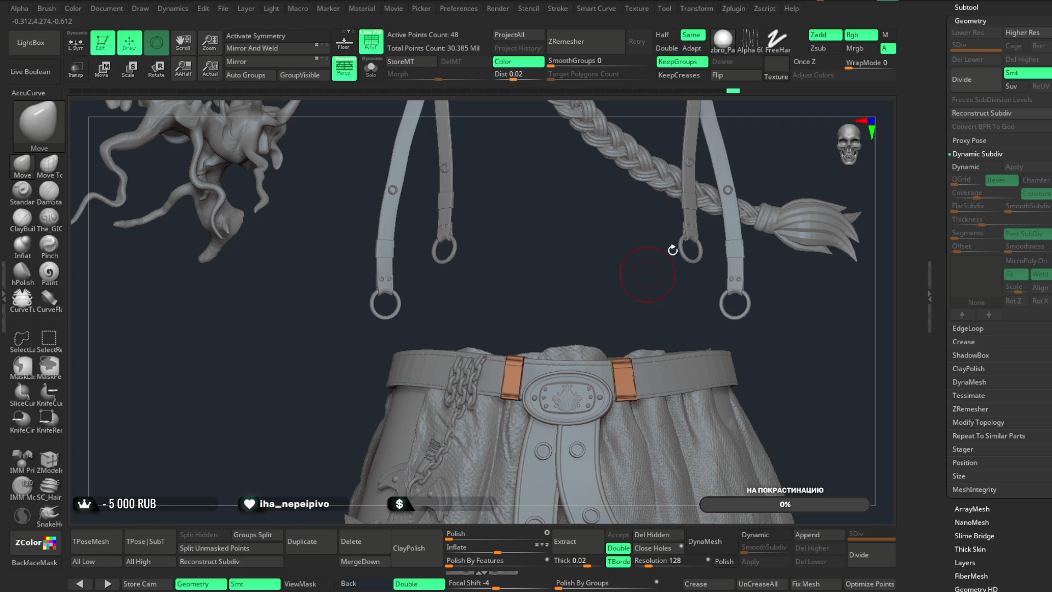
- Turn off polygroup colours (Shift+F) and orbit around the belt, buckle and skirt
mouse_move(568, 276)
mouse_down()
mouse_move(729, 228)
mouse_move(702, 252)
mouse_up()
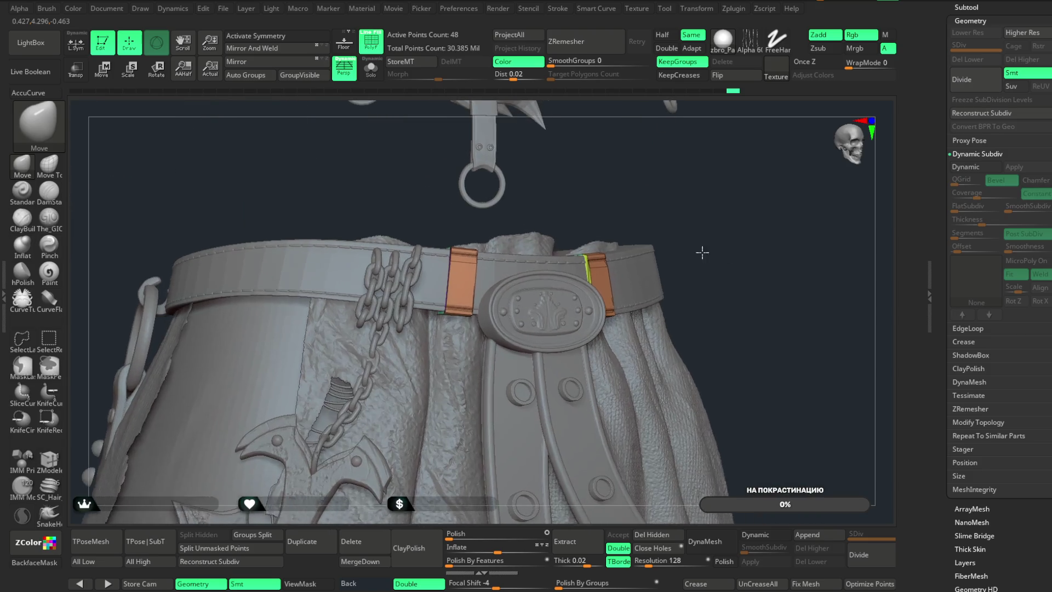
key(shift+f)
mouse_move(685, 188)
shift+mouse_down()
mouse_move(627, 176)
mouse_move(721, 232)
mouse_move(703, 228)
mouse_move(724, 371)
mouse_move(630, 122)
mouse_move(668, 116)
mouse_move(623, 113)
mouse_move(578, 244)
shift+mouse_up()
mouse_move(609, 158)
mouse_down()
mouse_move(722, 117)
mouse_move(702, 148)
mouse_move(563, 194)
mouse_up()
drag(664, 204, 572, 242)
drag(424, 512, 373, 282)
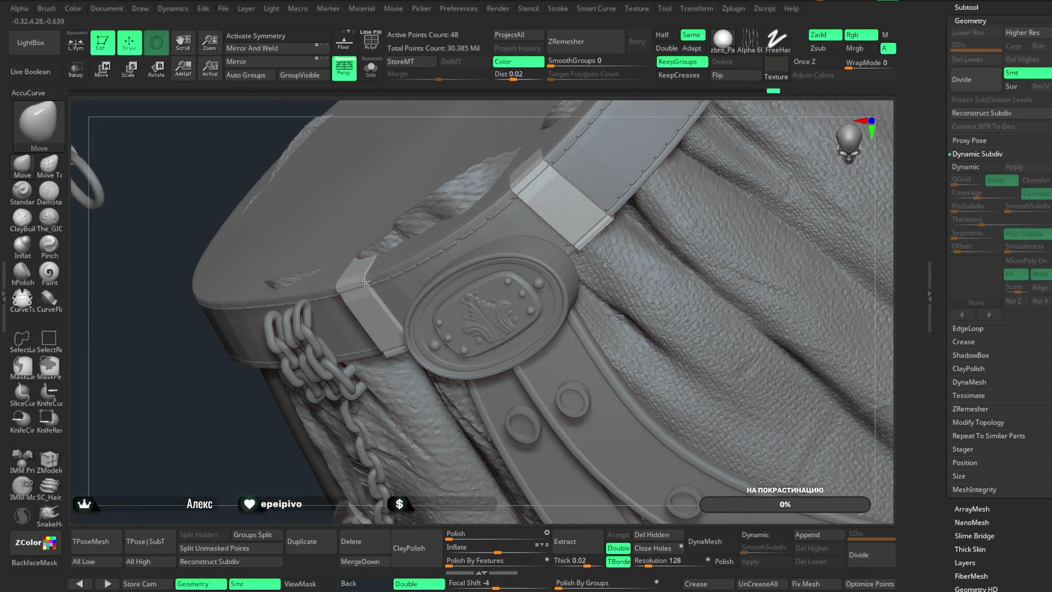
drag(257, 459, 340, 293)
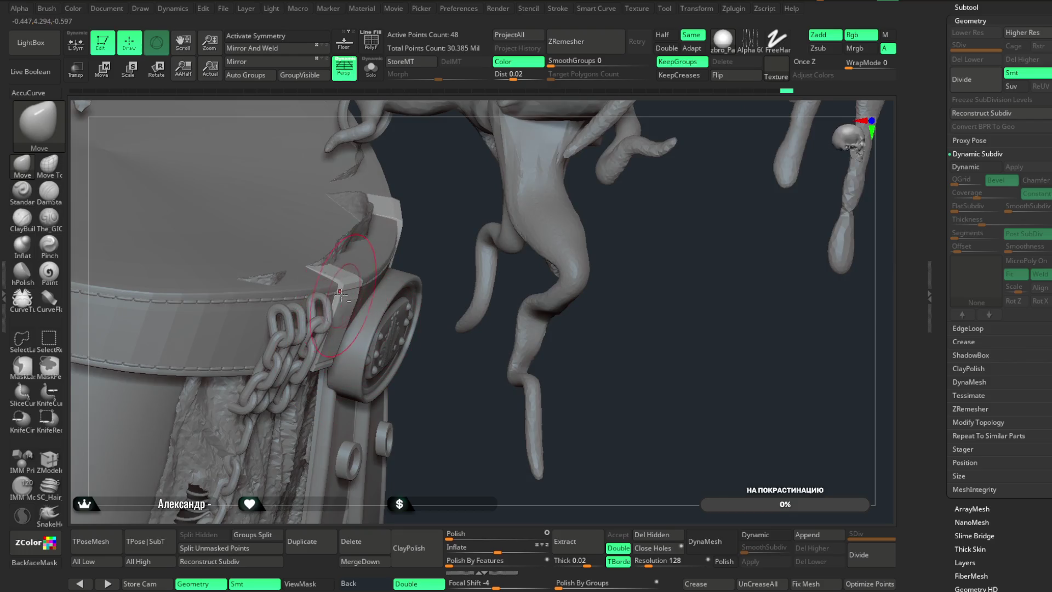
drag(396, 328, 404, 357)
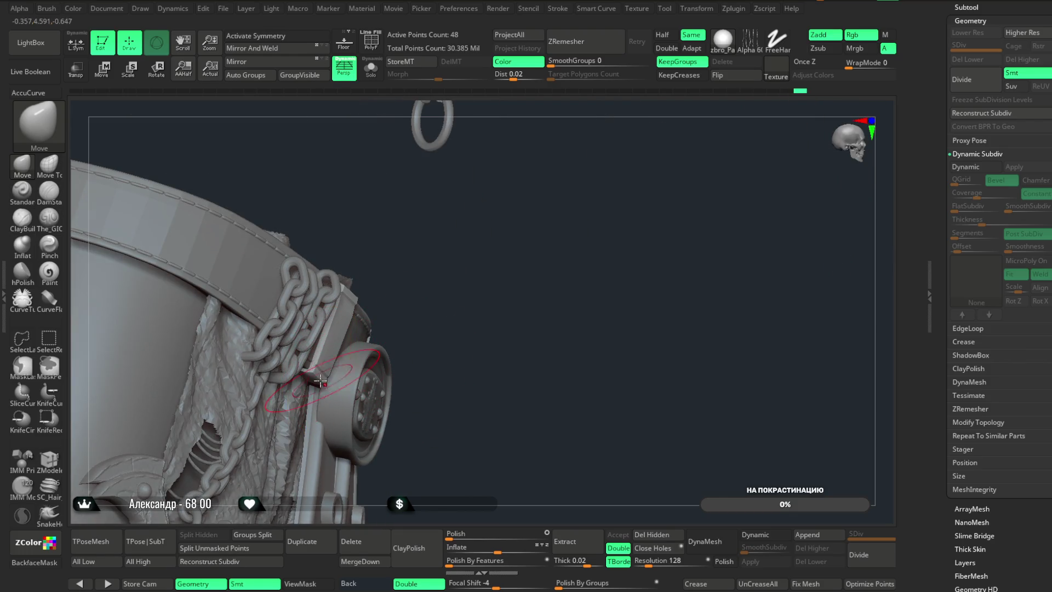
mouse_move(471, 318)
mouse_down()
mouse_move(446, 261)
mouse_move(442, 303)
mouse_move(419, 322)
mouse_up()
mouse_move(601, 353)
alt+mouse_down()
mouse_move(676, 321)
mouse_move(627, 282)
mouse_move(634, 257)
mouse_move(524, 204)
alt+mouse_up()
mouse_move(641, 146)
alt+mouse_down()
mouse_move(656, 204)
mouse_move(625, 197)
mouse_move(620, 238)
mouse_move(639, 235)
mouse_move(709, 273)
mouse_move(639, 225)
mouse_move(653, 232)
mouse_move(637, 242)
mouse_move(641, 254)
mouse_move(644, 209)
mouse_move(650, 217)
mouse_move(633, 250)
mouse_move(614, 263)
mouse_move(627, 387)
mouse_move(697, 274)
mouse_move(637, 303)
mouse_move(685, 315)
mouse_move(681, 284)
mouse_move(698, 299)
mouse_move(633, 298)
alt+mouse_up()
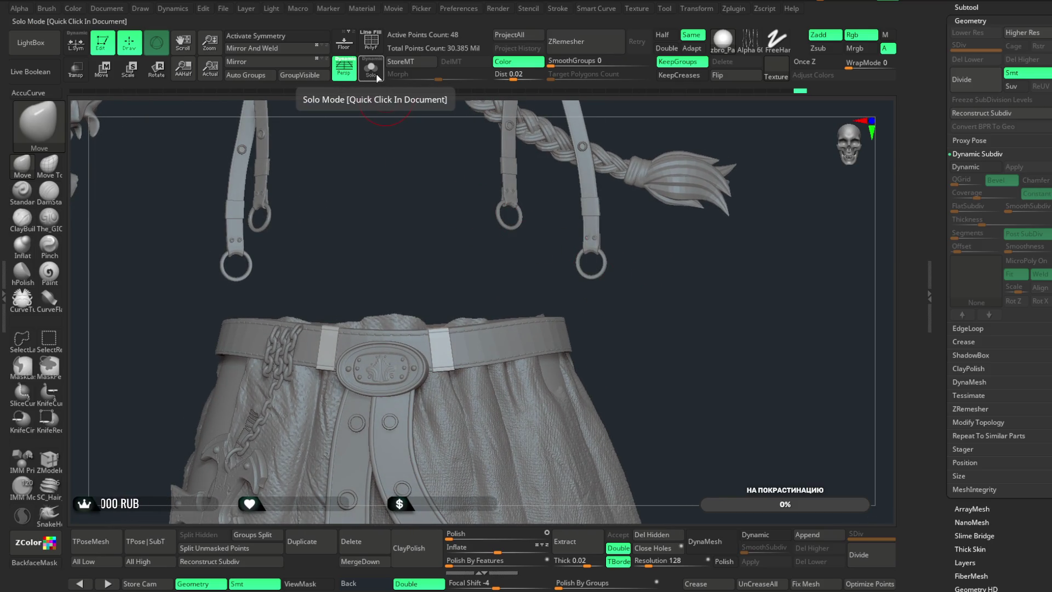
- Select the extracted skirt piece extract1_copy6 and view its top edge
mouse_move(418, 249)
mouse_down()
mouse_move(411, 232)
mouse_move(658, 312)
mouse_move(607, 333)
mouse_move(660, 264)
mouse_move(651, 204)
mouse_move(629, 231)
mouse_up()
alt+drag(693, 298, 602, 329)
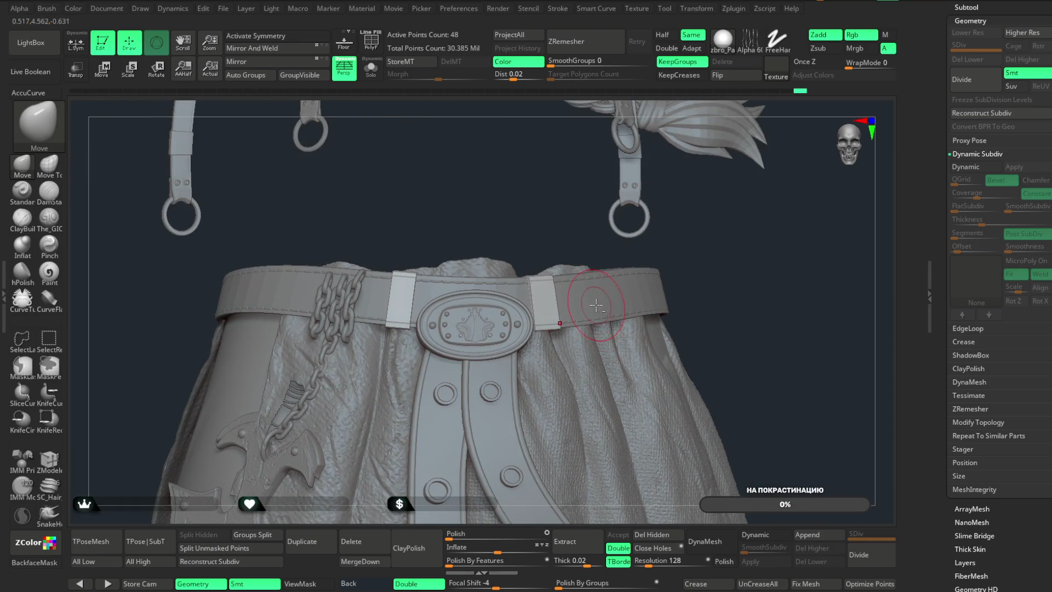
alt+click(597, 305)
mouse_move(565, 258)
mouse_down()
mouse_move(535, 239)
mouse_move(540, 285)
mouse_move(540, 247)
mouse_move(716, 223)
mouse_move(639, 268)
mouse_up()
drag(653, 275, 641, 274)
- Divide the skirt piece two more levels
click(866, 557)
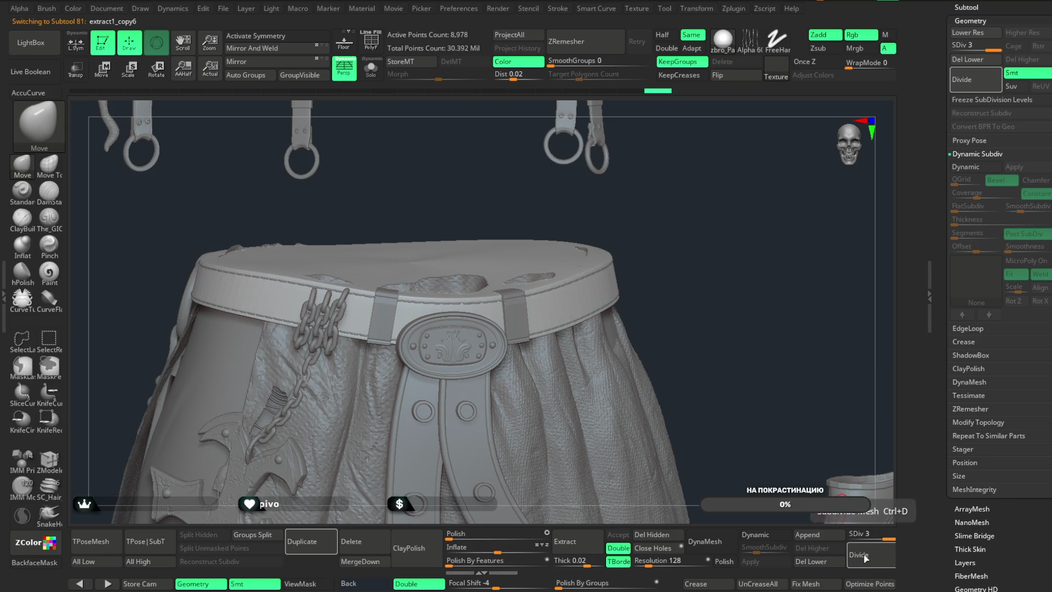
click(866, 557)
mouse_move(716, 266)
mouse_down()
mouse_move(733, 263)
mouse_move(681, 242)
mouse_up()
- Select the belt loop and try Dynamic Subdiv at SmoothSubdiv 2, then back to 0
alt+click(508, 327)
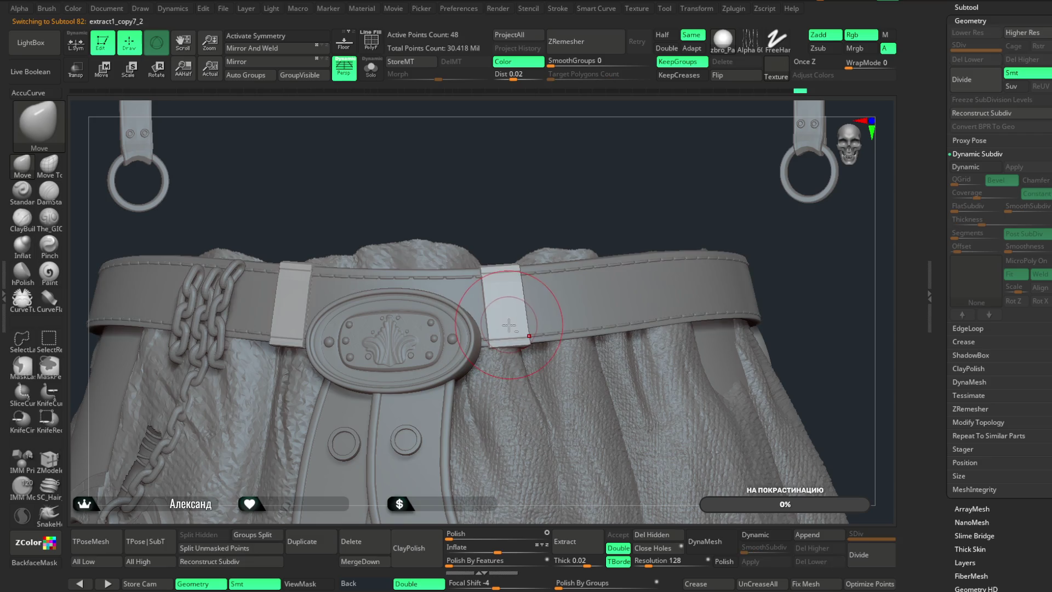
click(781, 537)
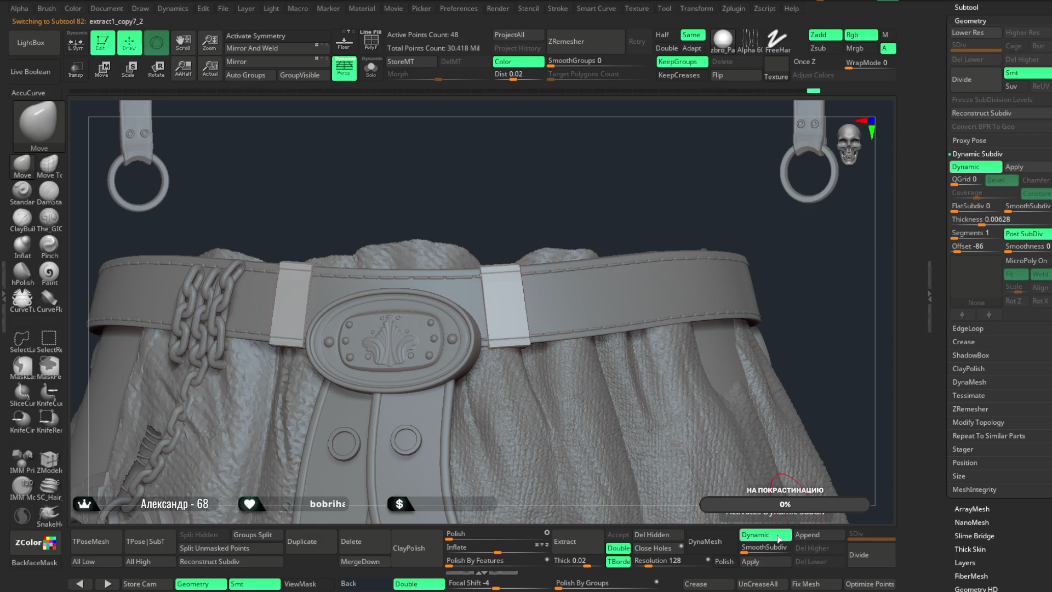
click(756, 548)
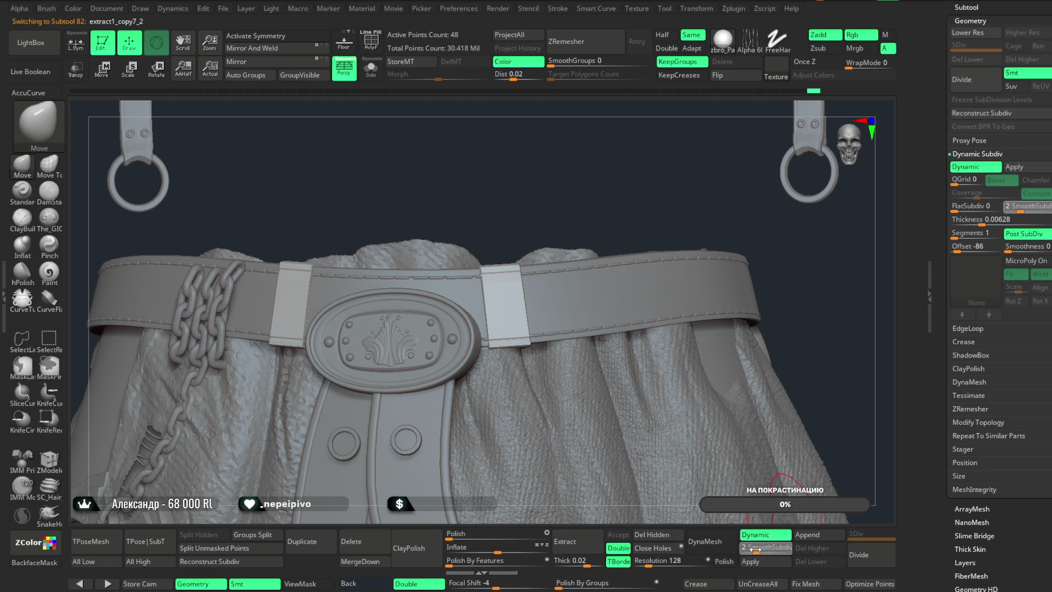
click(746, 549)
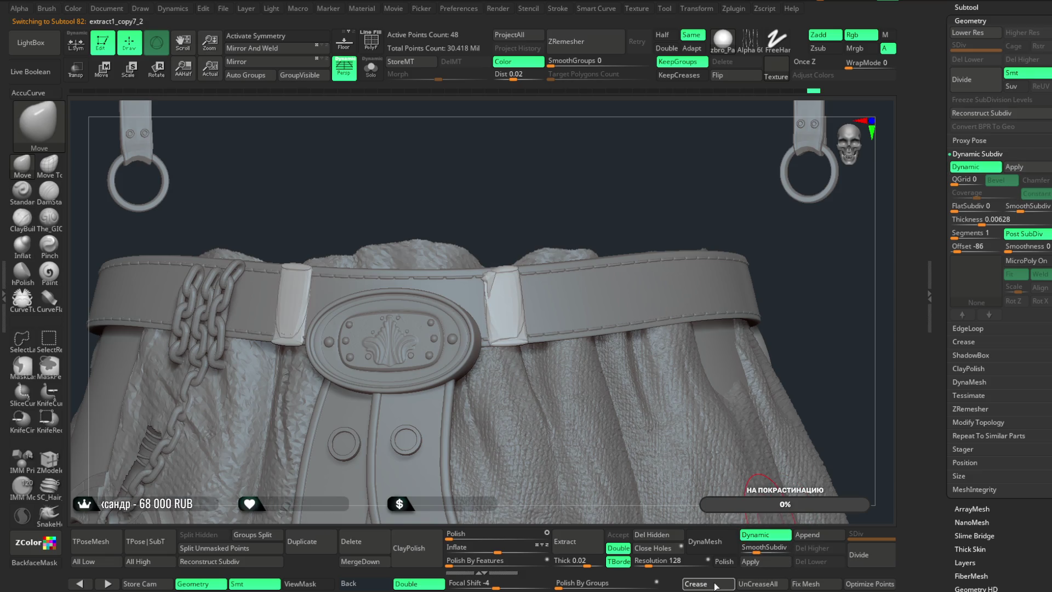
- Divide the belt loop up to SDiv 5, reaching 13,316 active points
mouse_move(601, 178)
mouse_down()
mouse_move(622, 183)
mouse_move(655, 220)
mouse_up()
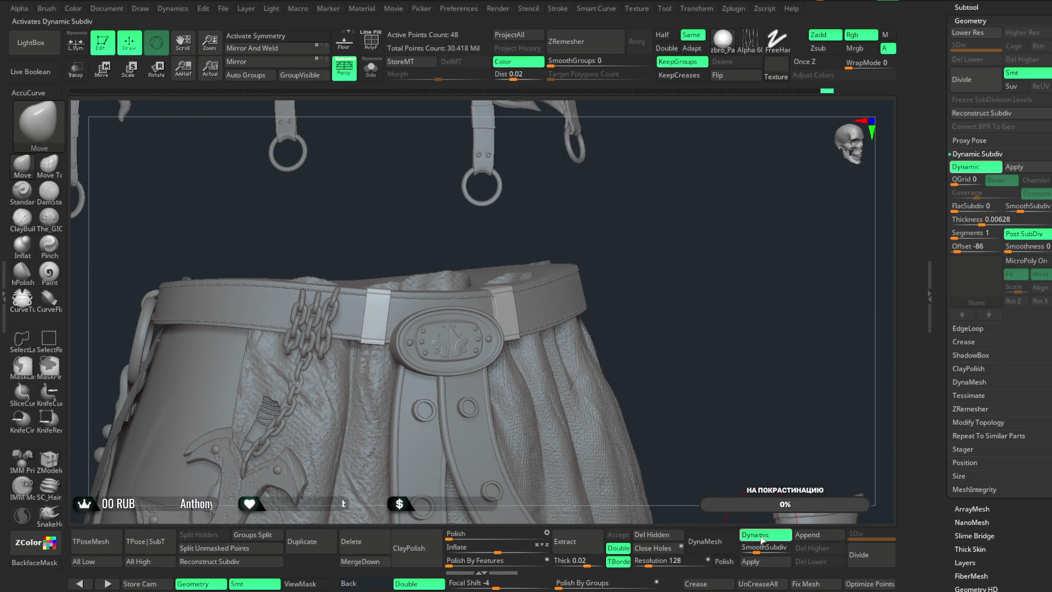
click(865, 557)
click(865, 557)
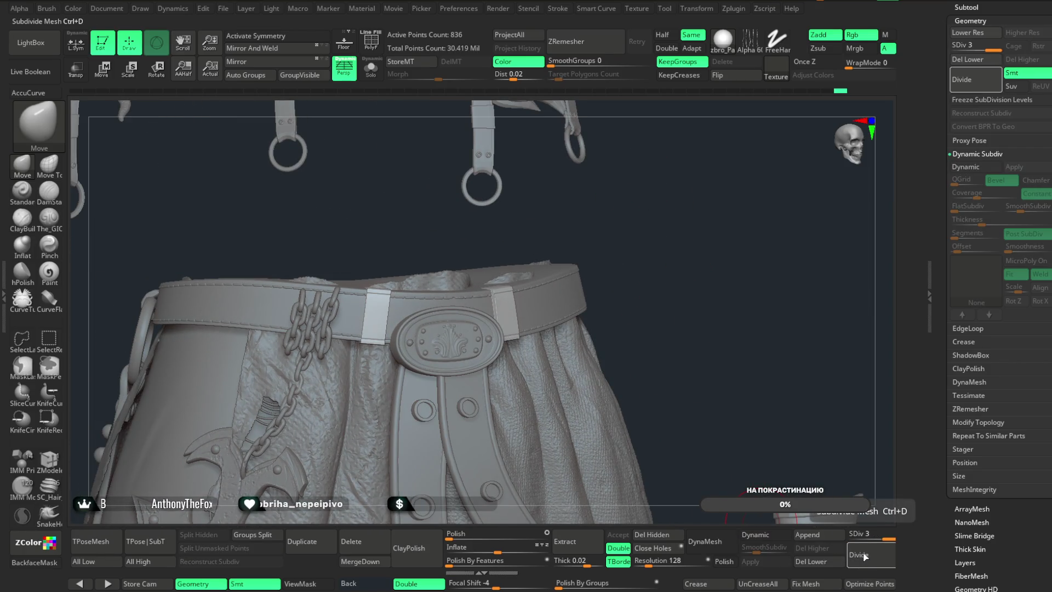
click(864, 557)
mouse_move(686, 275)
mouse_down()
mouse_move(756, 263)
mouse_move(710, 361)
mouse_up()
right_drag(711, 362, 759, 342)
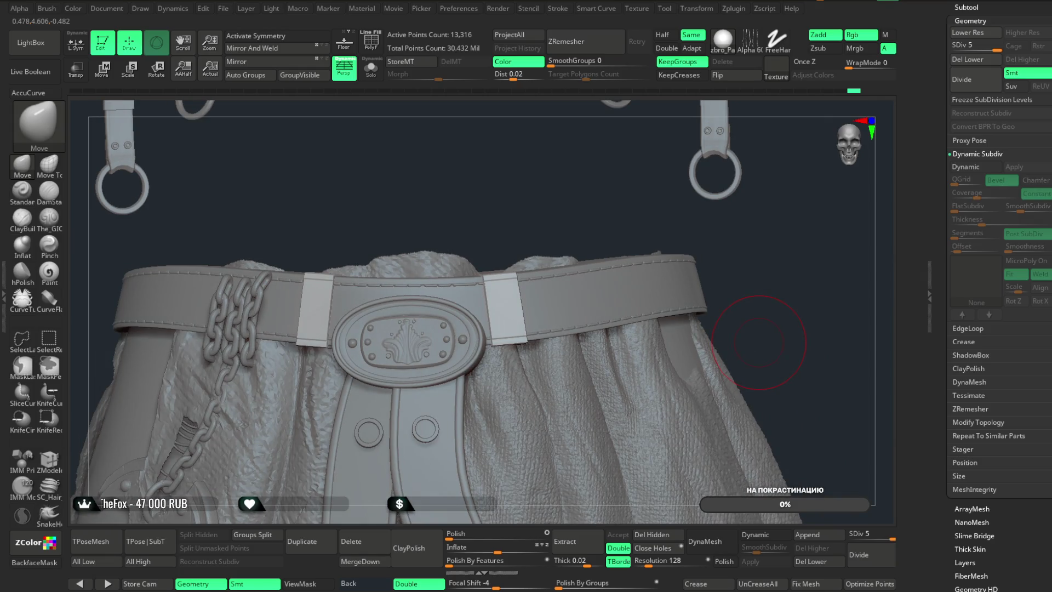
click(223, 8)
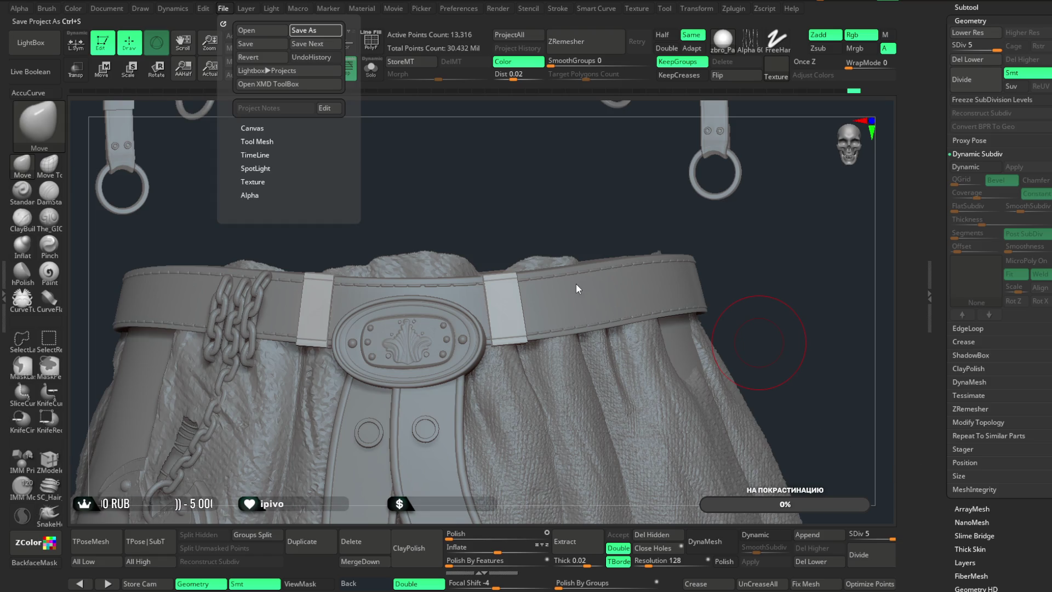
- Save the project file with Ctrl+S
key(ctrl+s)
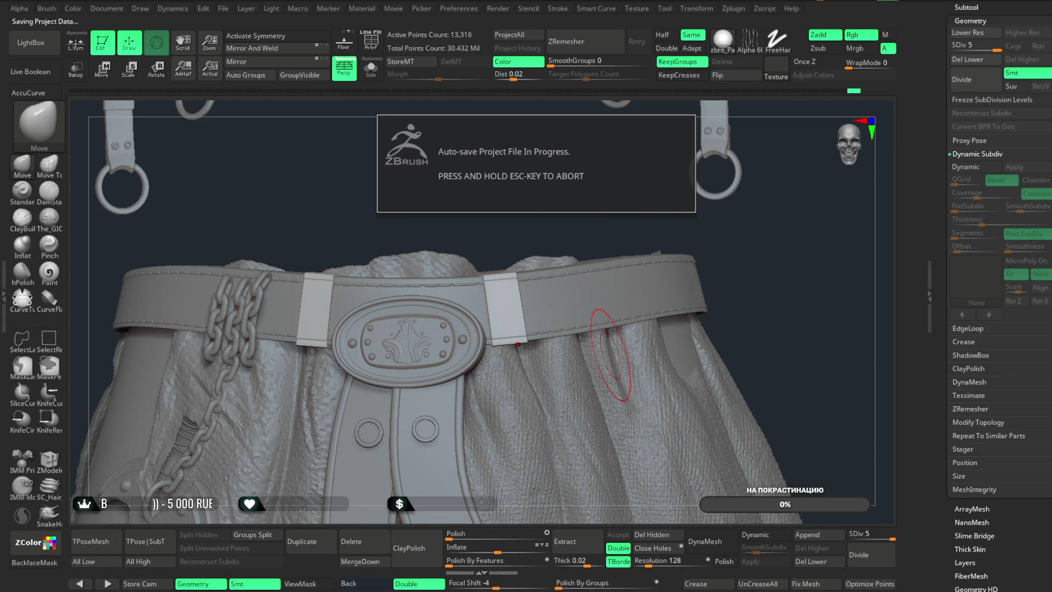
mouse_move(608, 228)
mouse_down()
mouse_move(647, 225)
mouse_move(644, 207)
mouse_move(613, 207)
mouse_move(655, 146)
mouse_move(665, 148)
mouse_move(630, 216)
mouse_move(587, 225)
mouse_move(570, 241)
mouse_move(582, 274)
mouse_move(599, 202)
mouse_move(567, 209)
mouse_move(553, 245)
mouse_up()
right_click(553, 244)
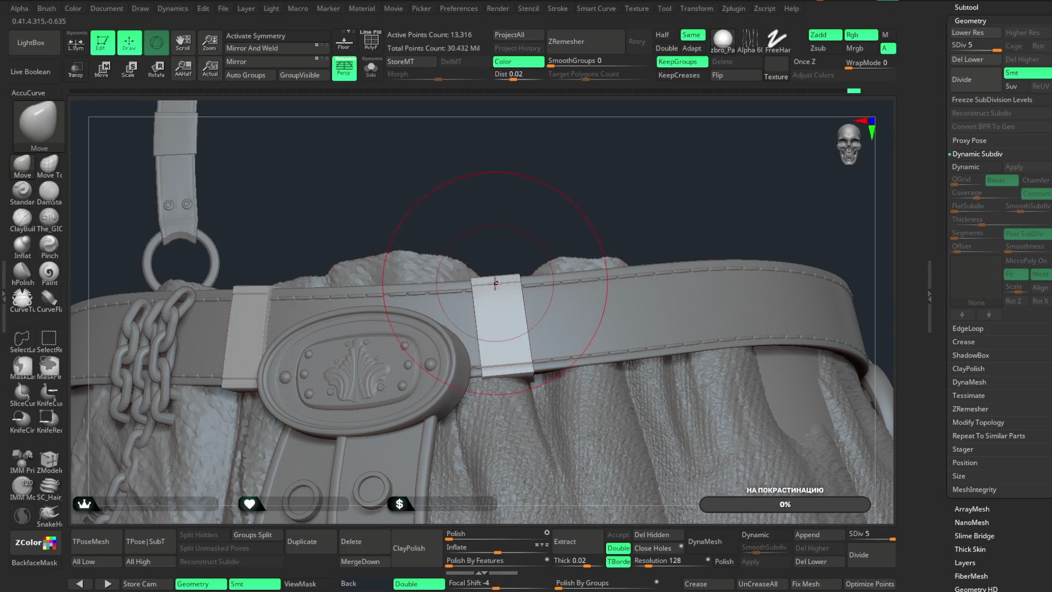
drag(536, 223, 510, 375)
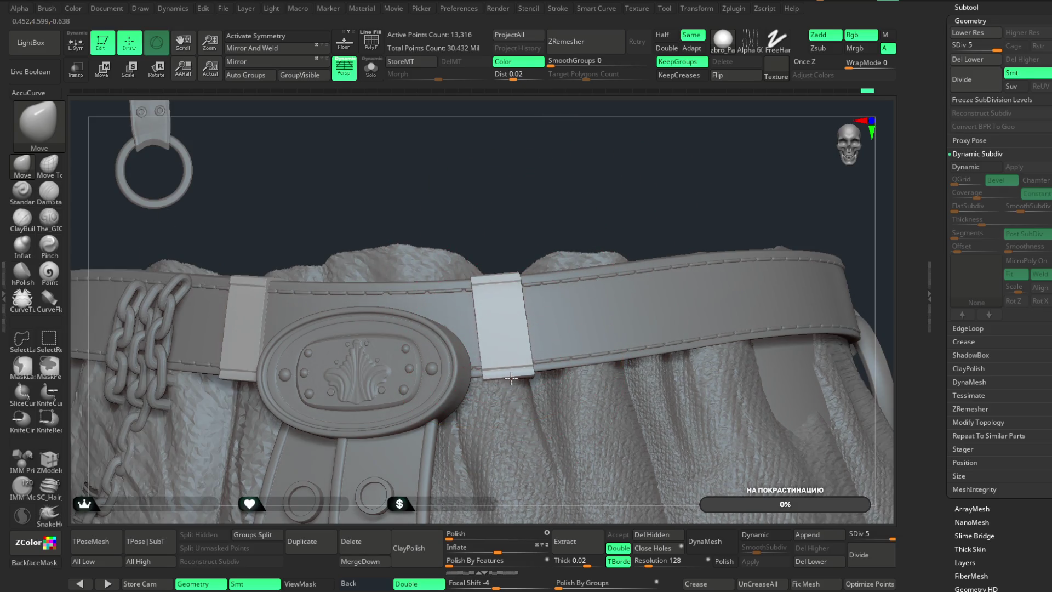
drag(460, 181, 647, 184)
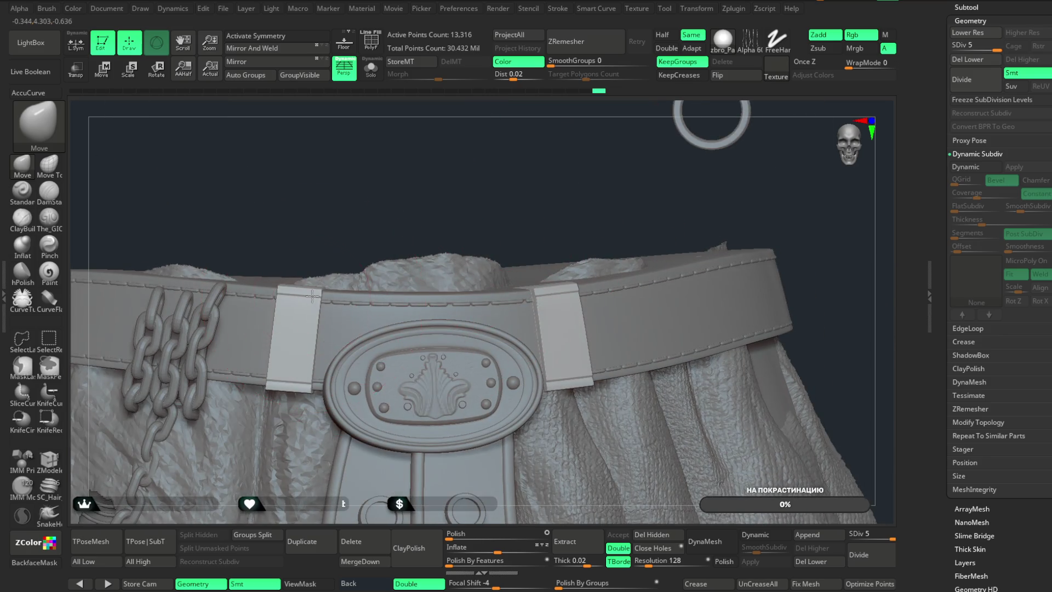
mouse_move(343, 226)
mouse_down()
mouse_move(460, 204)
mouse_move(430, 199)
mouse_move(334, 302)
mouse_up()
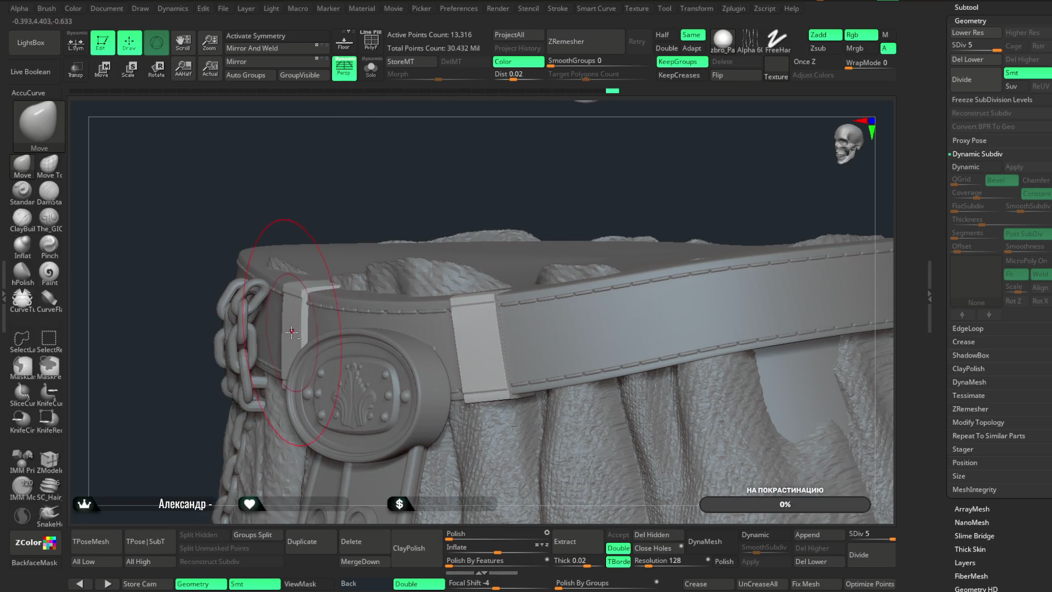
mouse_move(403, 183)
mouse_down()
mouse_move(390, 183)
mouse_move(432, 201)
mouse_up()
mouse_move(402, 269)
mouse_down()
mouse_move(409, 296)
mouse_move(416, 264)
mouse_move(399, 261)
mouse_up()
mouse_move(496, 307)
mouse_down()
mouse_move(481, 226)
mouse_move(495, 205)
mouse_move(476, 199)
mouse_move(502, 199)
mouse_move(501, 228)
mouse_move(467, 224)
mouse_move(477, 237)
mouse_move(498, 224)
mouse_move(492, 201)
mouse_move(486, 247)
mouse_move(484, 228)
mouse_move(501, 312)
mouse_move(500, 299)
mouse_move(422, 307)
mouse_up()
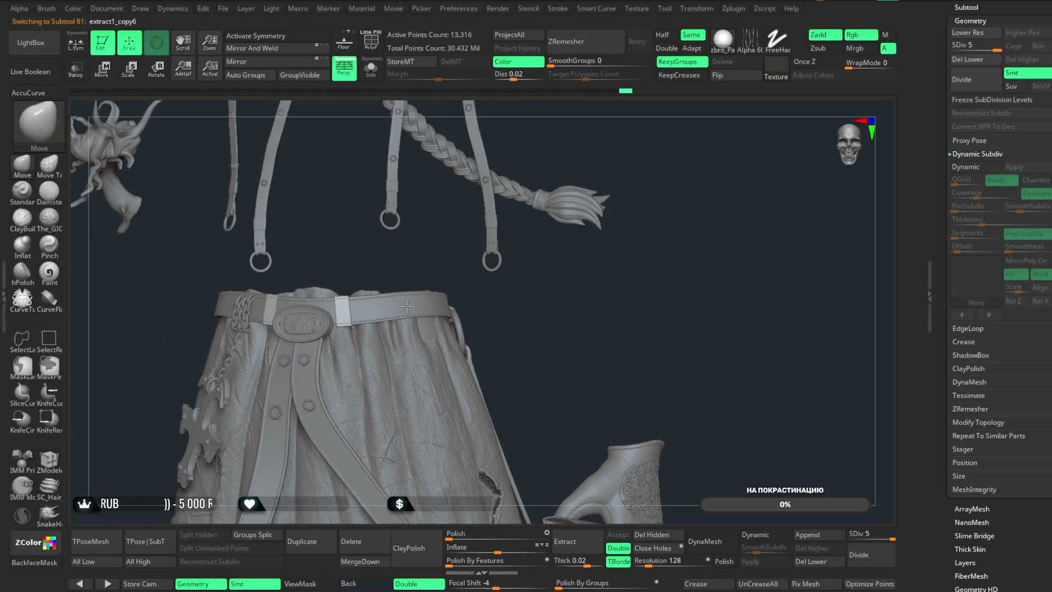
- Expand the Subtool list and load the jacket tool extract1_copy5_16
scroll(1012, 30, up, 10)
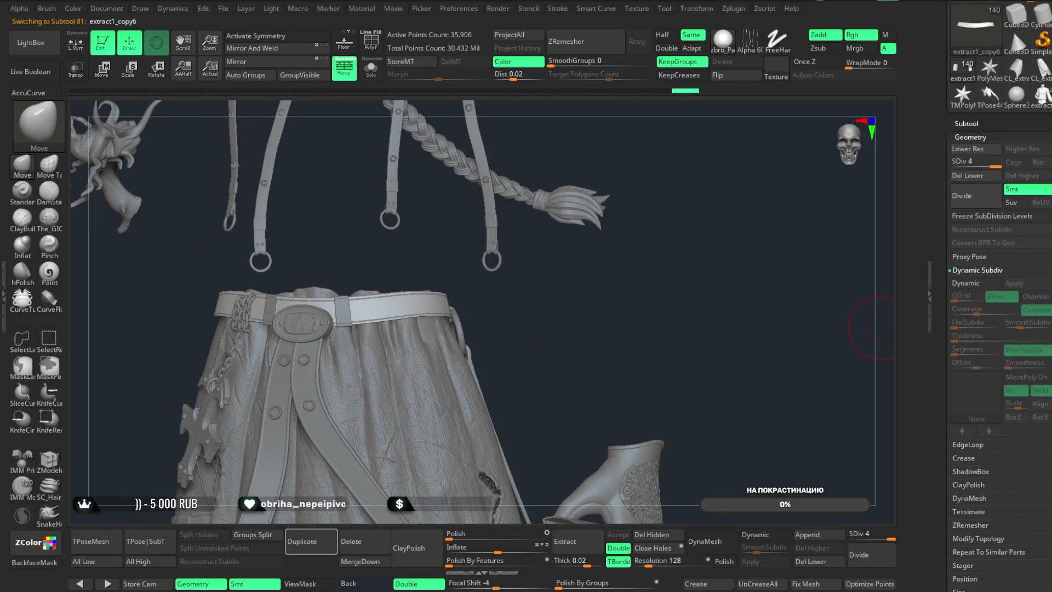
click(1012, 107)
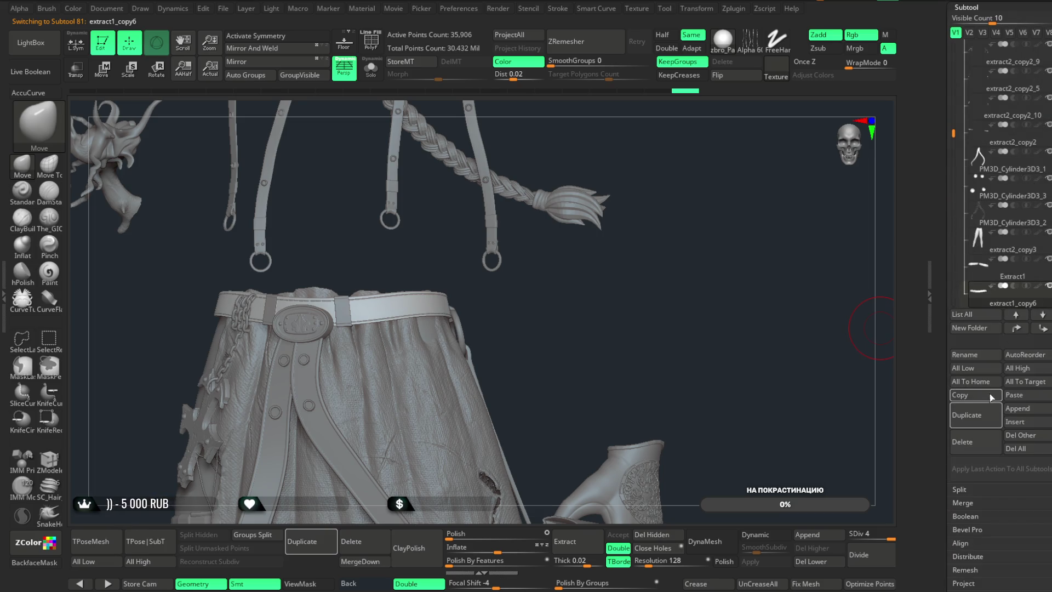
scroll(1011, 163, up, 5)
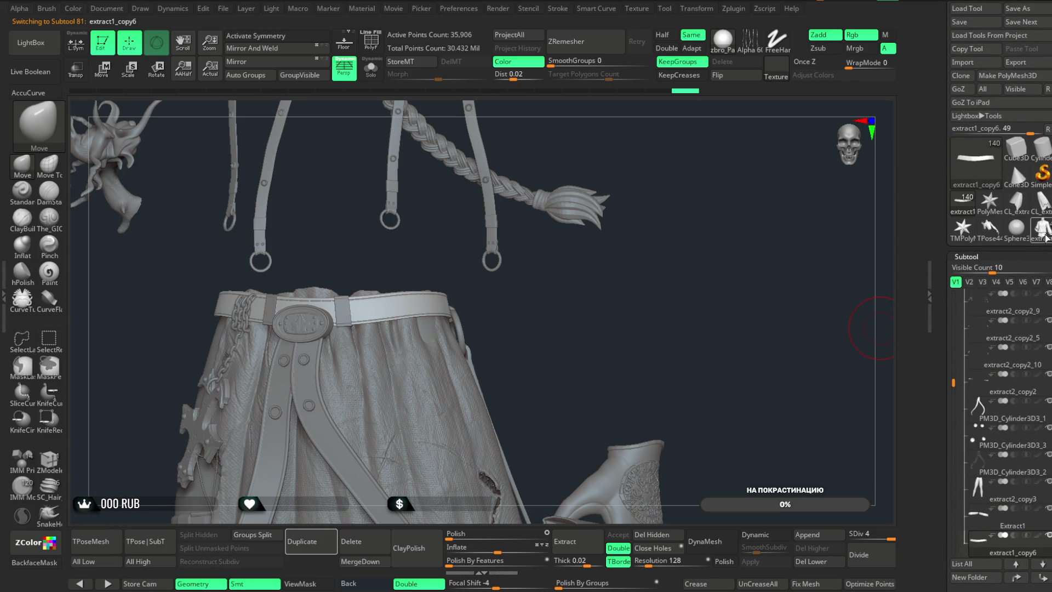
click(1041, 227)
scroll(998, 418, down, 5)
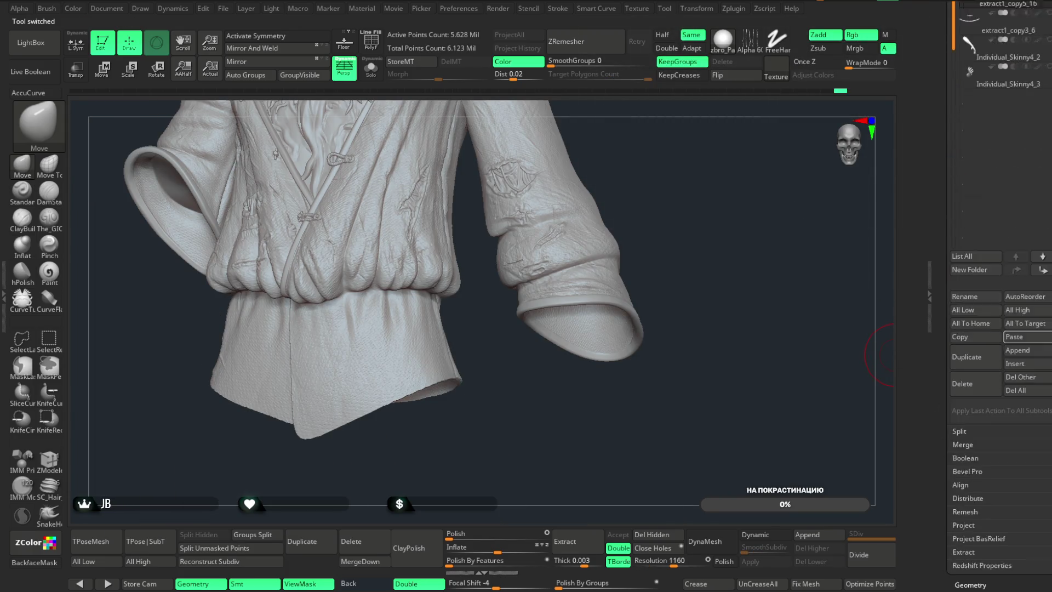
- Paste the copied belt onto the jacket, reselect the jacket subtool and orbit to check the fit
click(1027, 303)
mouse_move(683, 181)
mouse_down()
mouse_move(696, 157)
mouse_move(687, 160)
mouse_move(691, 204)
mouse_move(568, 447)
mouse_move(578, 425)
mouse_move(587, 465)
mouse_move(581, 430)
mouse_move(599, 348)
mouse_move(593, 367)
mouse_move(627, 322)
mouse_move(636, 331)
mouse_move(601, 331)
mouse_up()
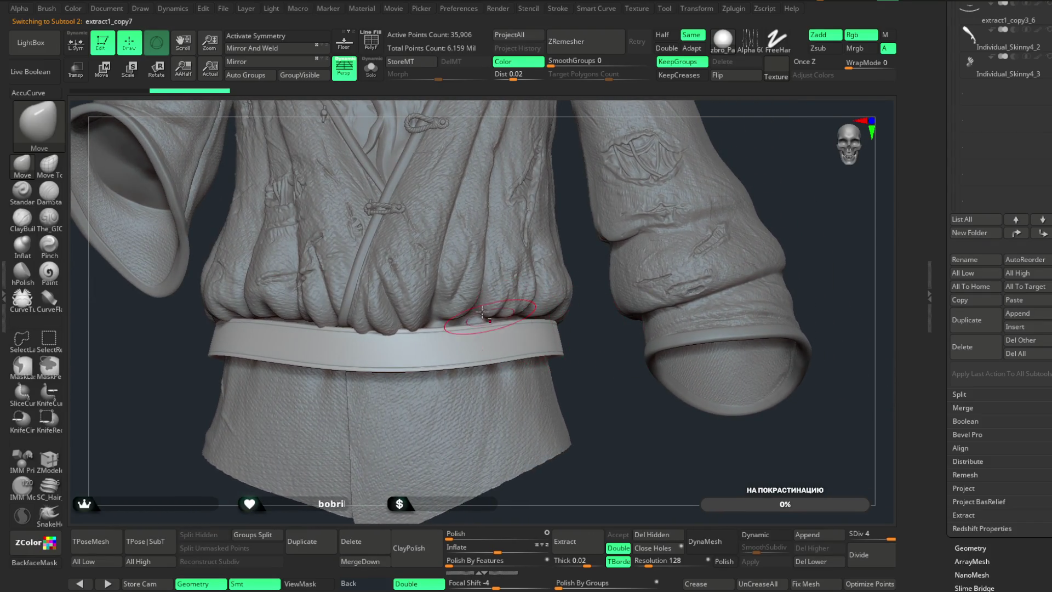
alt+click(468, 300)
key(space)
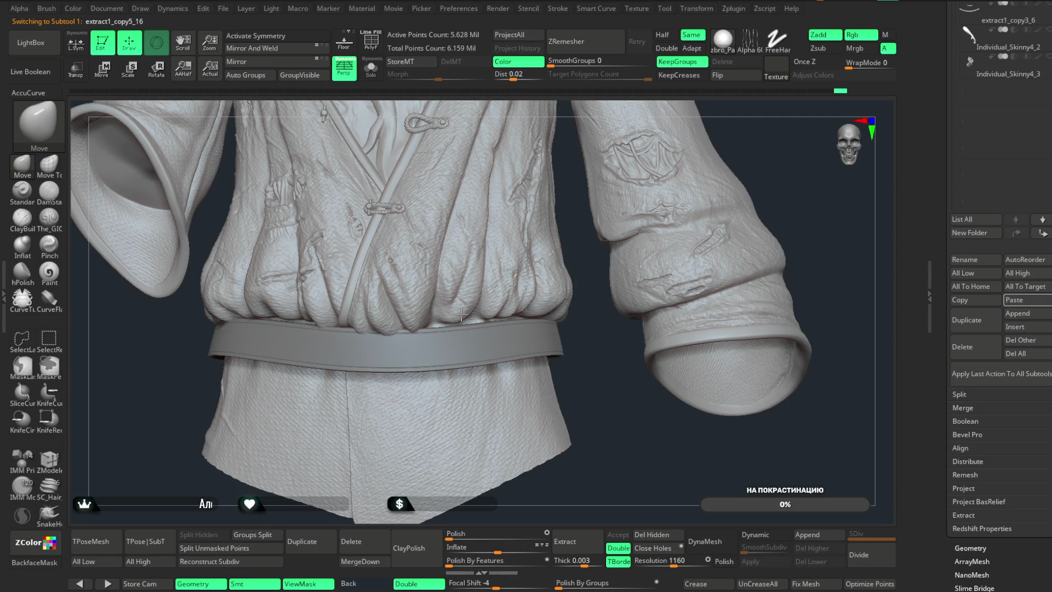
drag(581, 336, 513, 325)
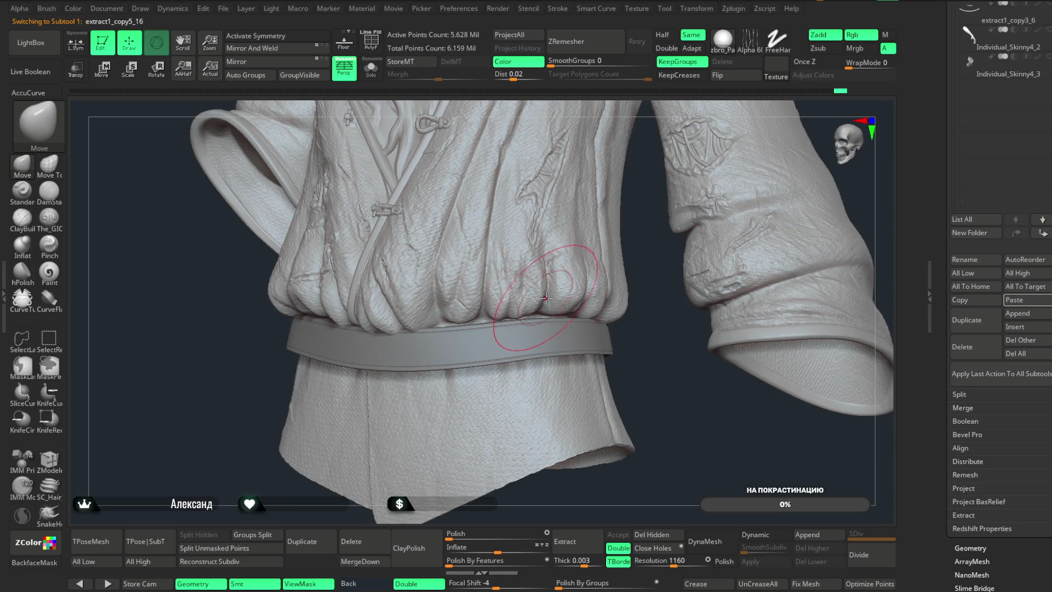
drag(634, 228, 525, 299)
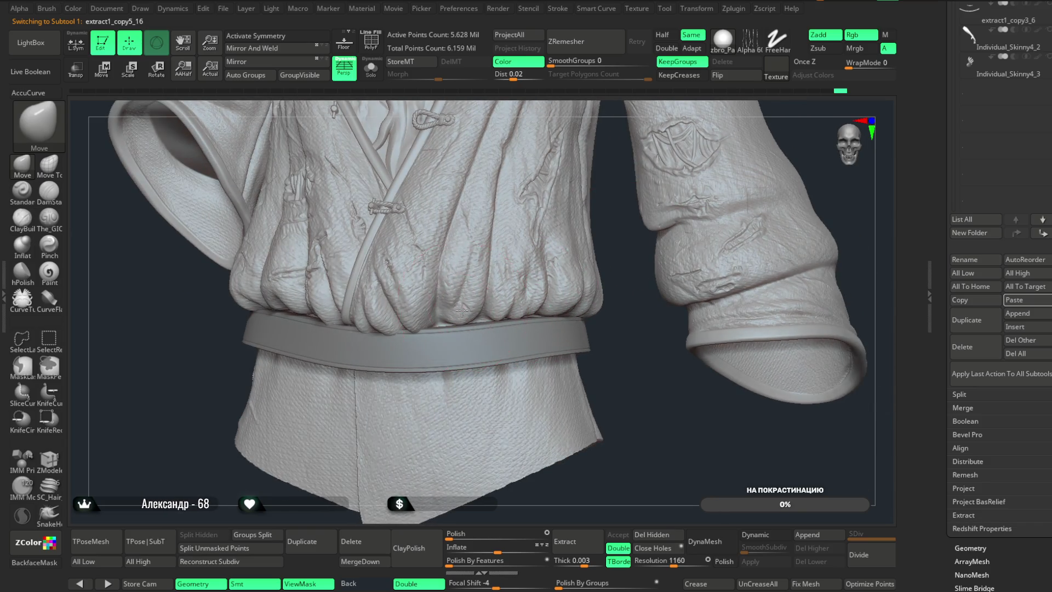
mouse_move(571, 369)
mouse_down()
mouse_move(647, 265)
mouse_move(386, 103)
mouse_up()
- Solo the jacket, reduce the brush size and orbit around the sleeve folds
click(372, 69)
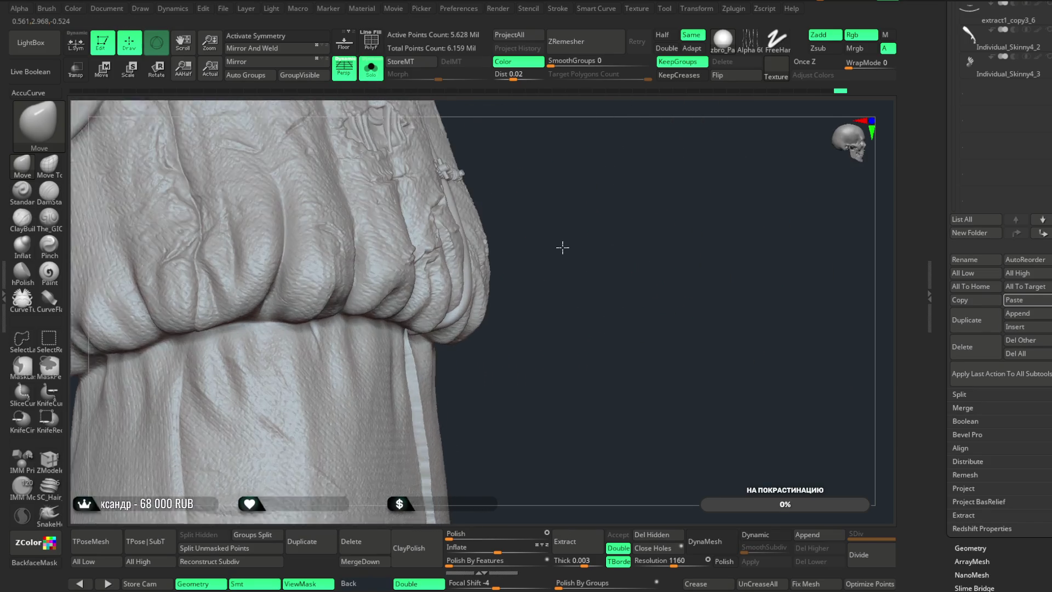
key(space)
drag(616, 270, 600, 271)
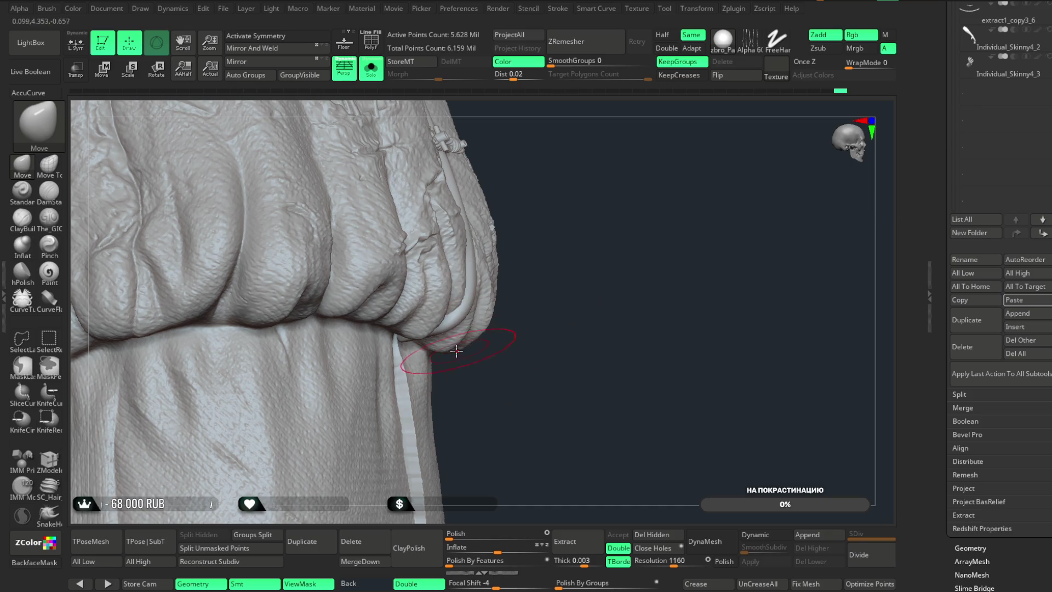
mouse_move(526, 326)
mouse_down()
mouse_move(530, 301)
mouse_move(500, 319)
mouse_up()
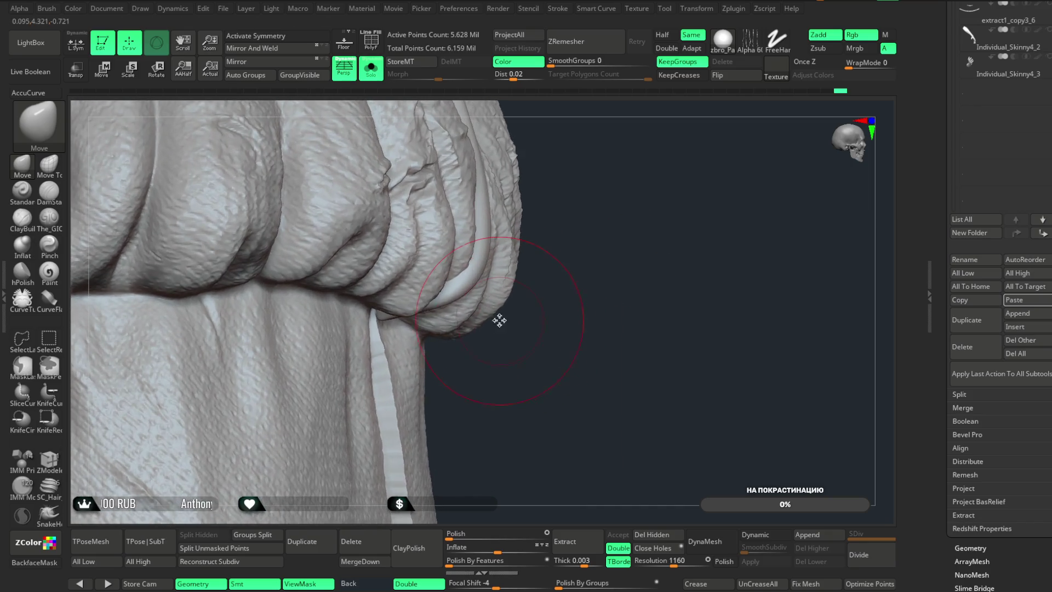
key(space)
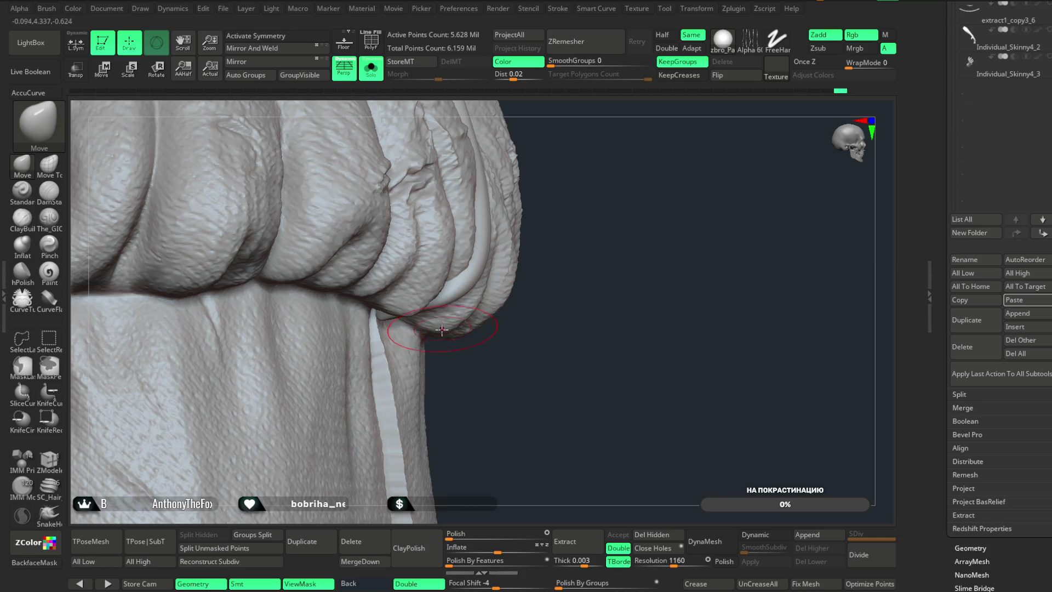
mouse_move(498, 346)
mouse_down()
mouse_move(493, 320)
mouse_move(453, 321)
mouse_up()
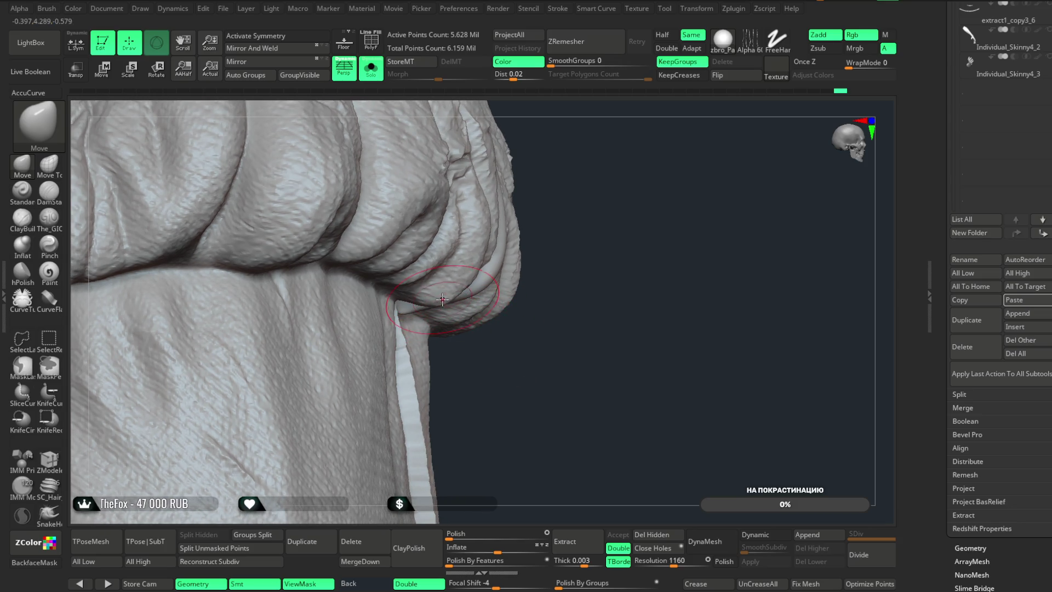
mouse_move(524, 355)
mouse_down()
mouse_move(611, 287)
mouse_move(305, 389)
mouse_move(294, 369)
mouse_move(313, 422)
mouse_move(456, 296)
mouse_up()
- Select The_GIO brush in Zsub mode with Focal Shift 73
key(space)
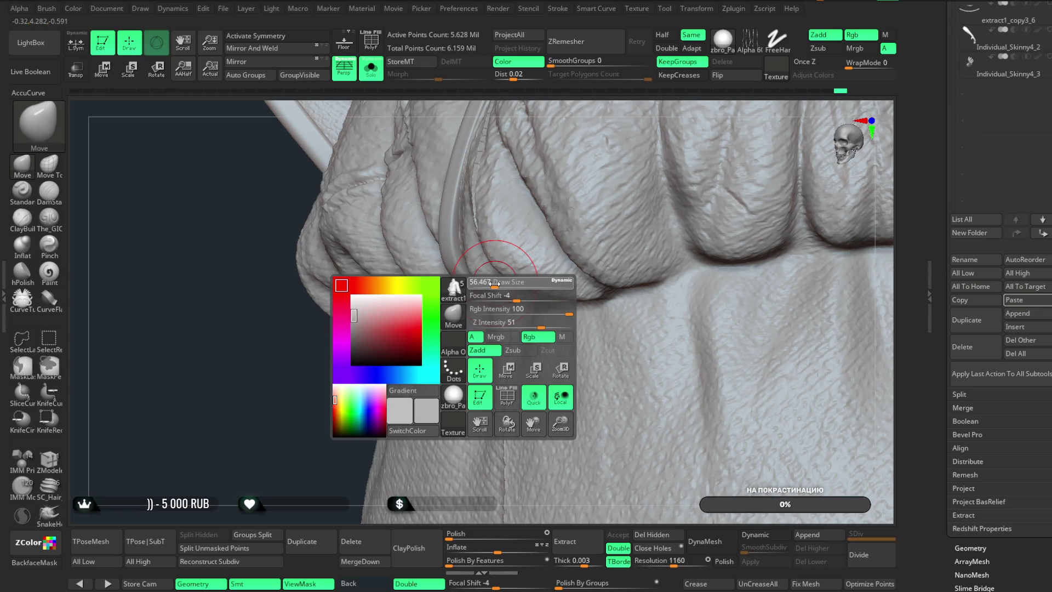
drag(315, 409, 420, 281)
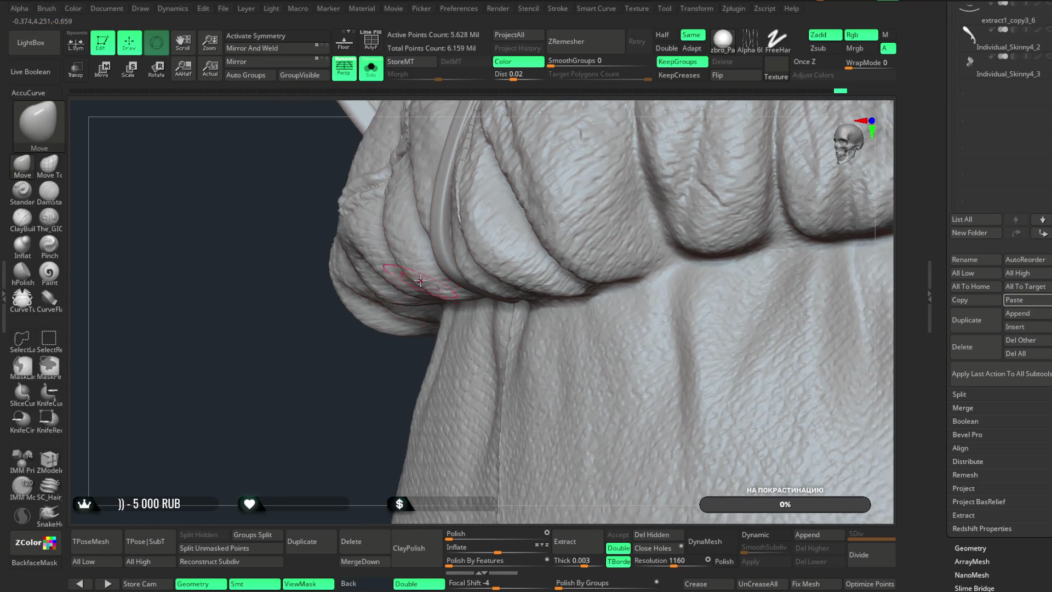
drag(376, 395, 459, 297)
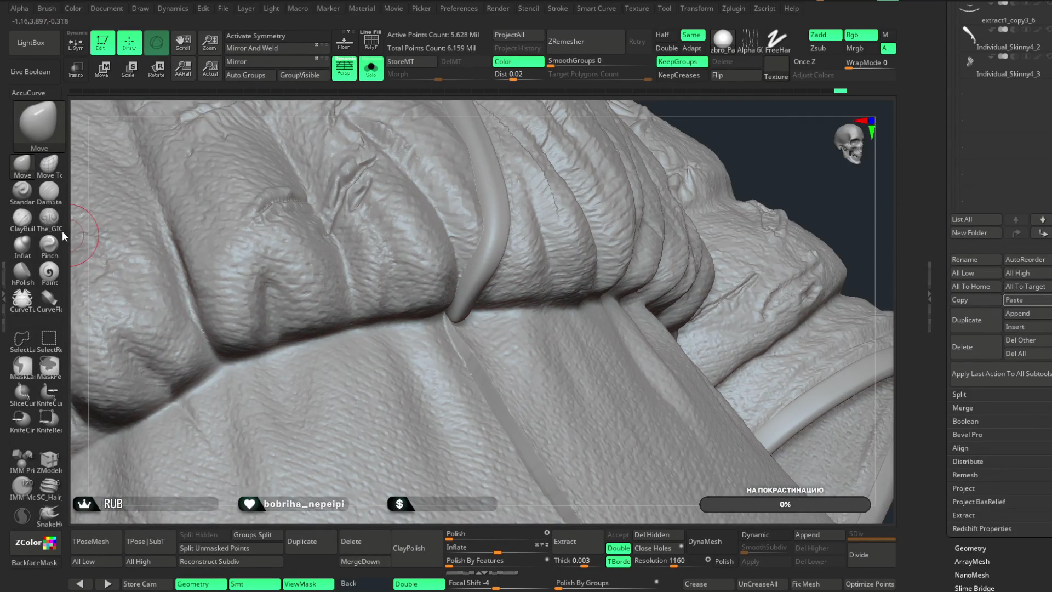
click(49, 218)
key(space)
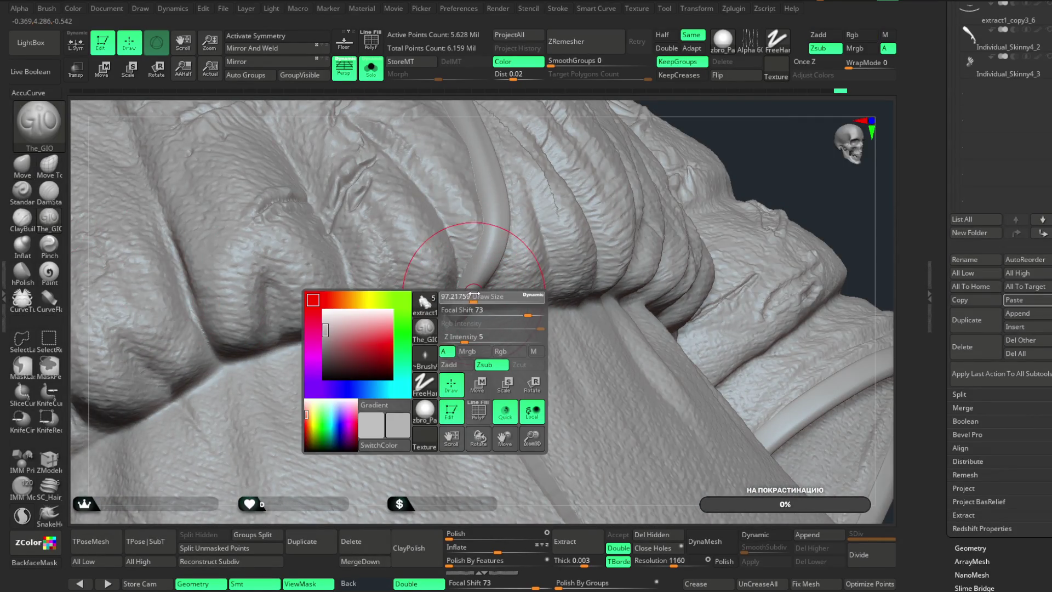
- Smooth and carve the waist fold right of the central crease with The_GIO
mouse_move(787, 145)
mouse_down()
mouse_move(738, 136)
mouse_move(534, 294)
mouse_move(534, 316)
mouse_move(561, 317)
mouse_up()
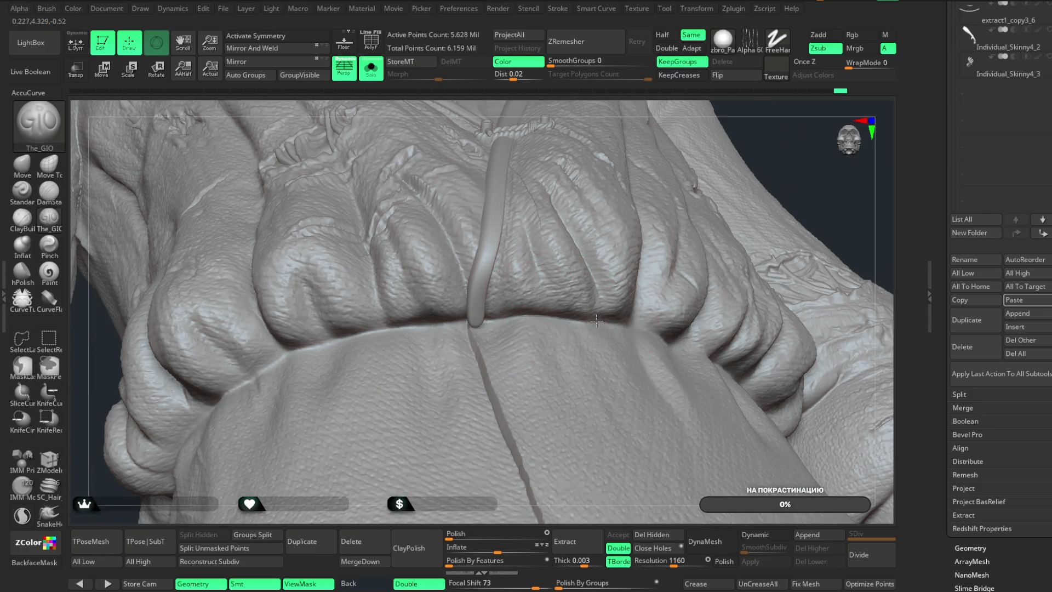
drag(743, 145, 541, 317)
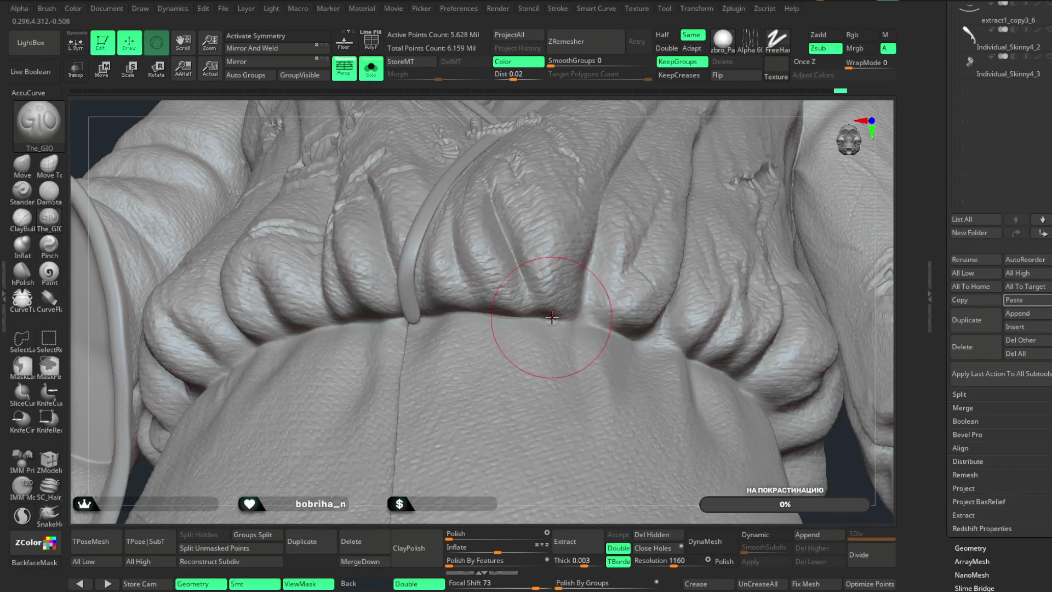
mouse_move(707, 148)
mouse_down()
mouse_move(658, 186)
mouse_move(361, 331)
mouse_up()
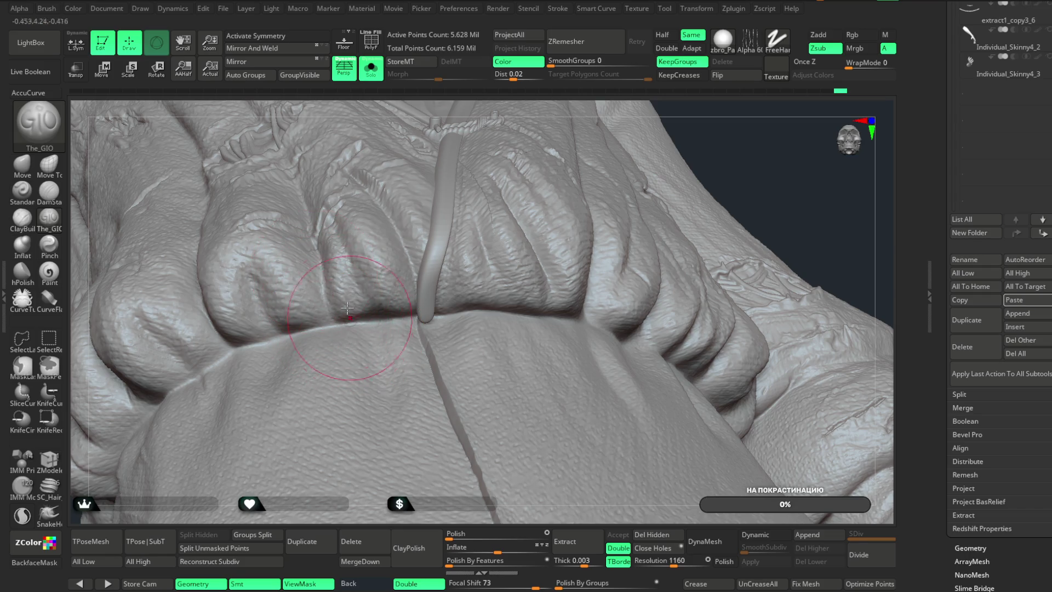
mouse_move(316, 250)
shift+mouse_down()
mouse_move(351, 236)
mouse_move(352, 323)
shift+mouse_up()
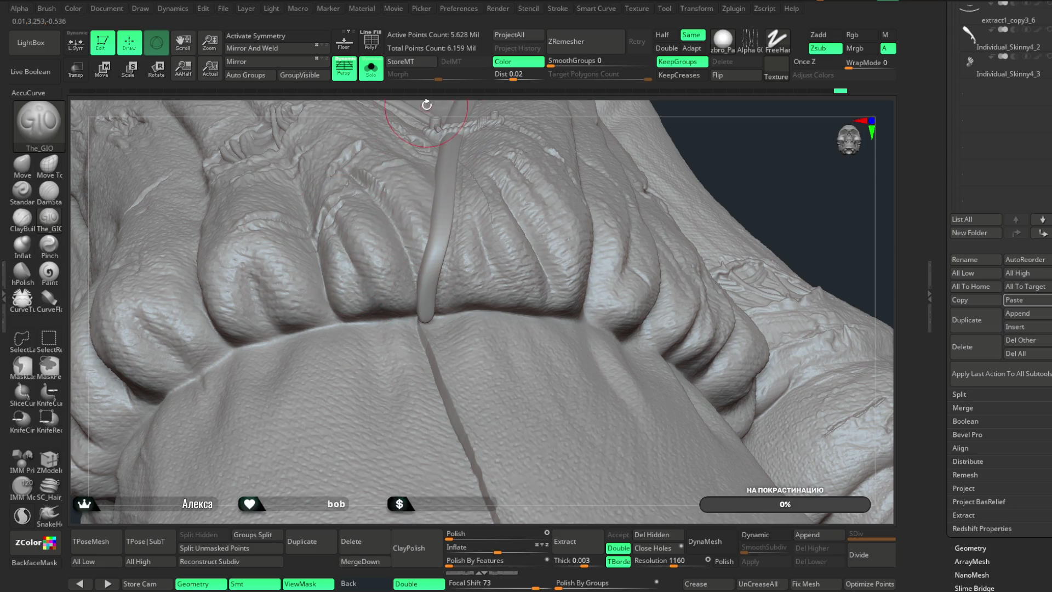
right_drag(427, 104, 394, 137)
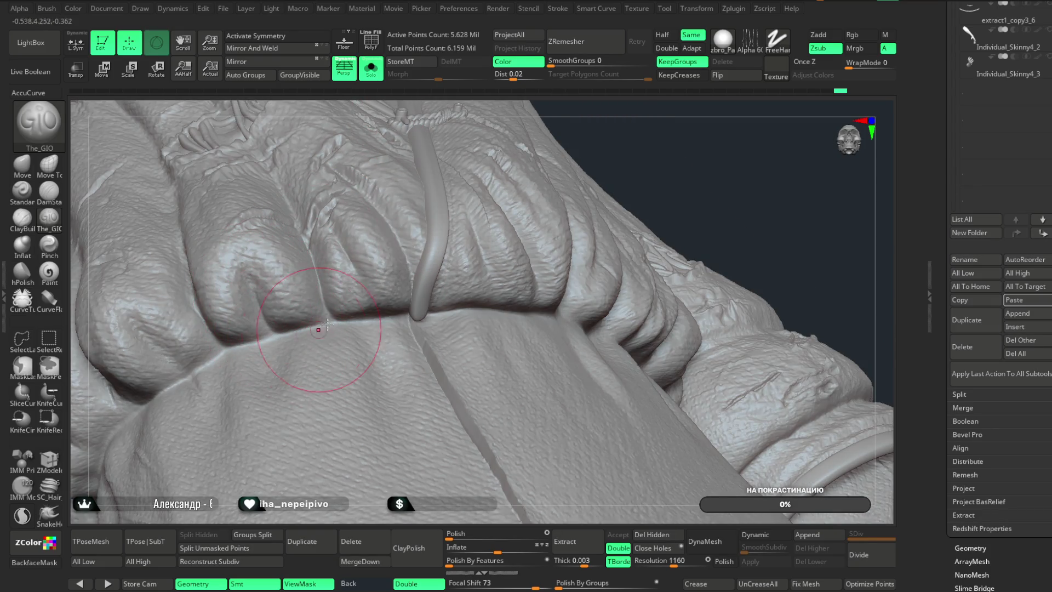
mouse_move(712, 165)
right_down()
mouse_move(693, 153)
mouse_move(519, 309)
right_up()
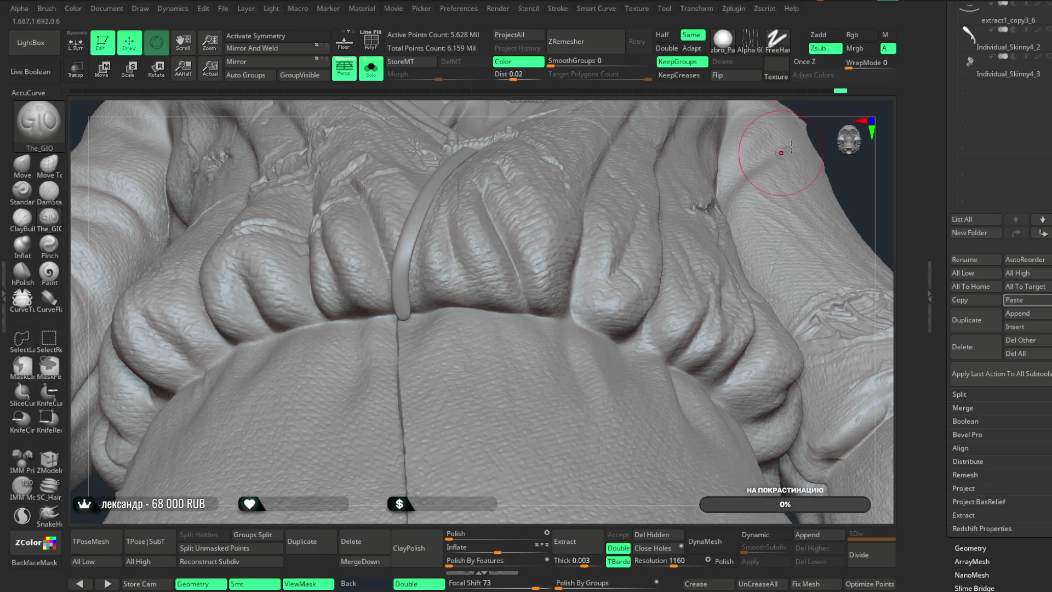
right_drag(805, 110, 384, 334)
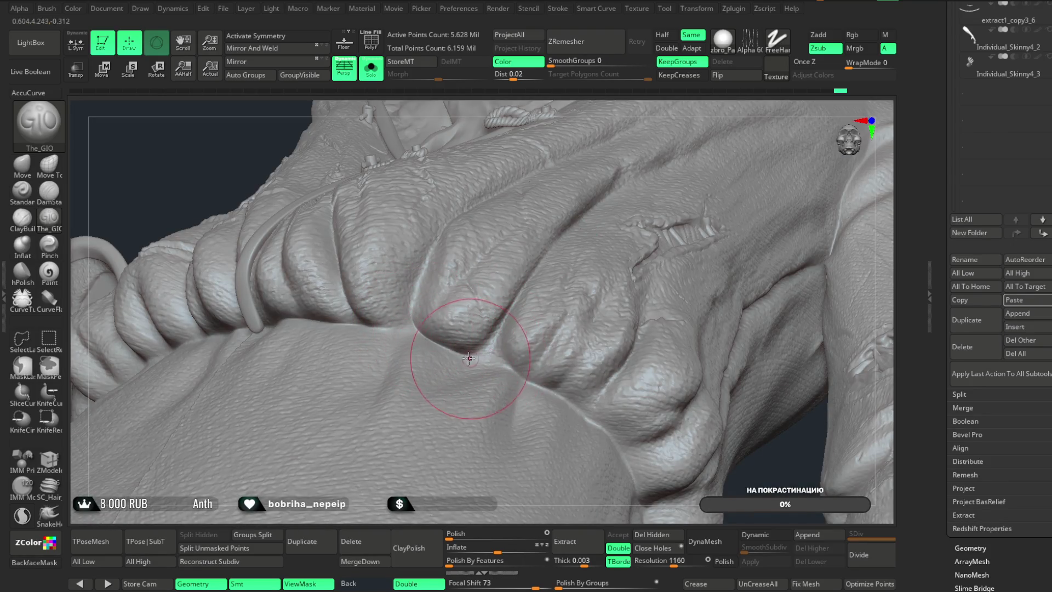
- Sharpen the fold edge with another carving stroke and enlarge the brush
drag(472, 355, 530, 380)
mouse_move(677, 113)
right_down()
mouse_move(487, 260)
mouse_move(494, 339)
right_up()
drag(493, 340, 599, 343)
mouse_move(718, 403)
right_down()
mouse_move(740, 181)
mouse_move(720, 198)
mouse_move(702, 188)
mouse_move(742, 165)
mouse_move(743, 192)
mouse_move(776, 156)
mouse_move(384, 323)
right_up()
key(space)
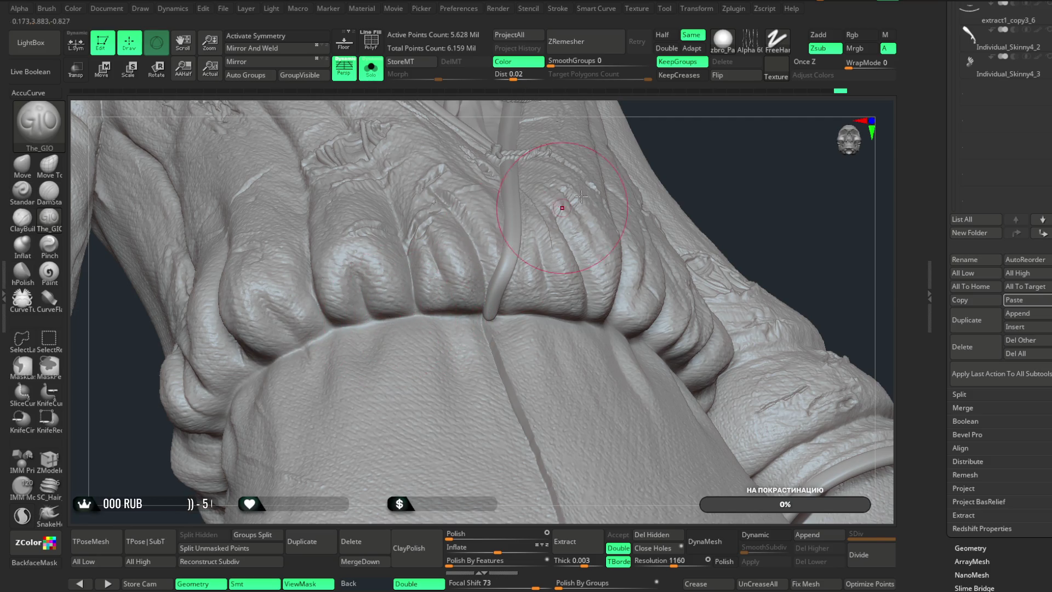
right_drag(388, 317, 435, 223)
- Switch to the Move brush (BMV), then to MaskLasso (BML)
key(b)
key(m)
key(v)
key(b)
key(m)
key(l)
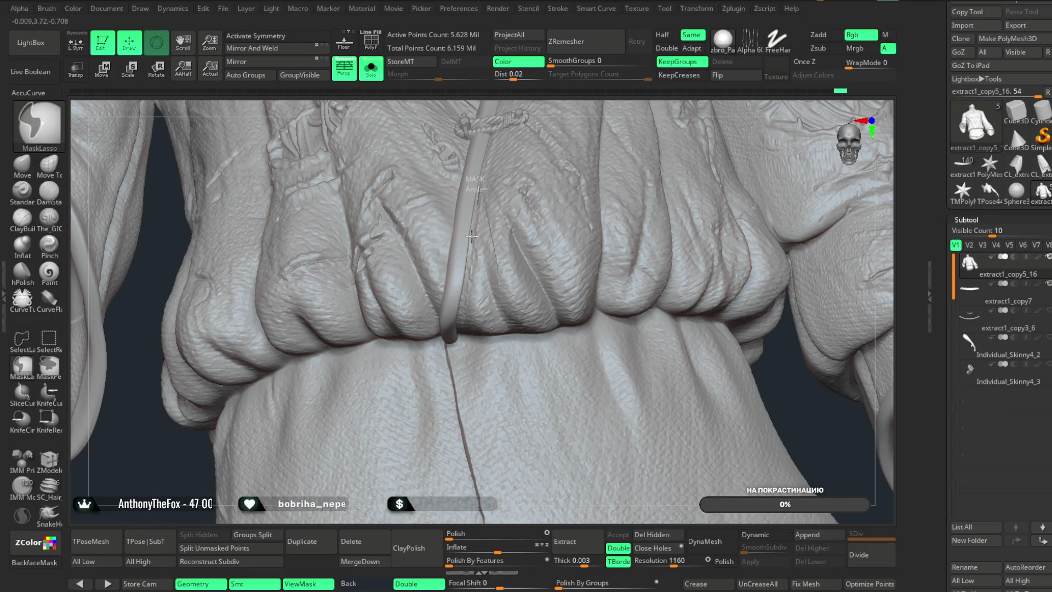
- Lasso-mask a leaf-shaped patch of folds around the loop, then switch to Move with larger Draw Size
mouse_move(462, 344)
mouse_down()
mouse_move(340, 236)
mouse_move(477, 164)
mouse_up()
key(b)
key(m)
key(v)
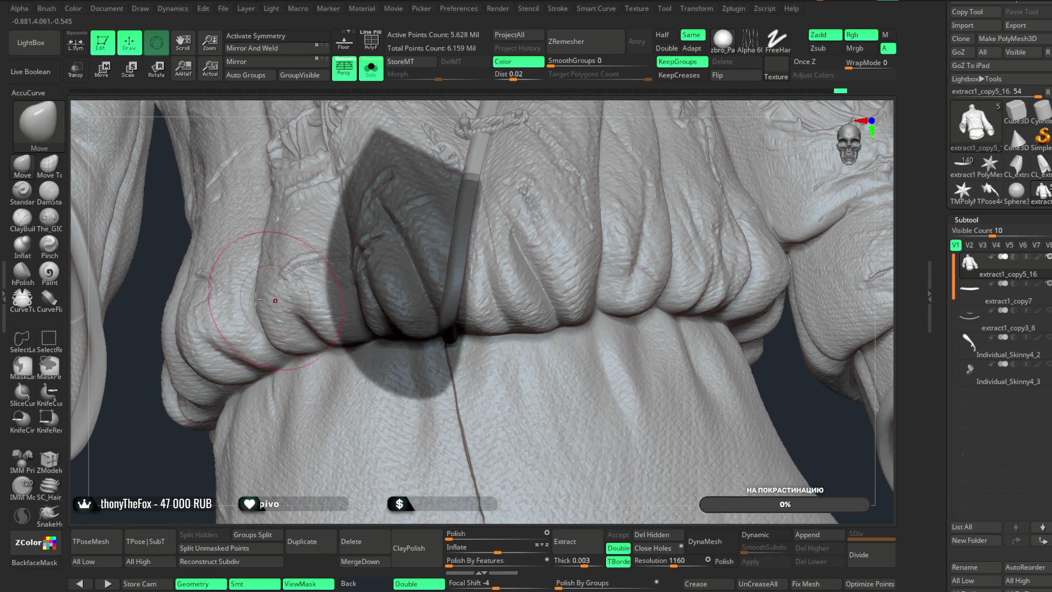
key(space)
drag(580, 277, 584, 278)
- Orbit back to a frontal view of the masked folds and show the belt
drag(554, 324, 536, 336)
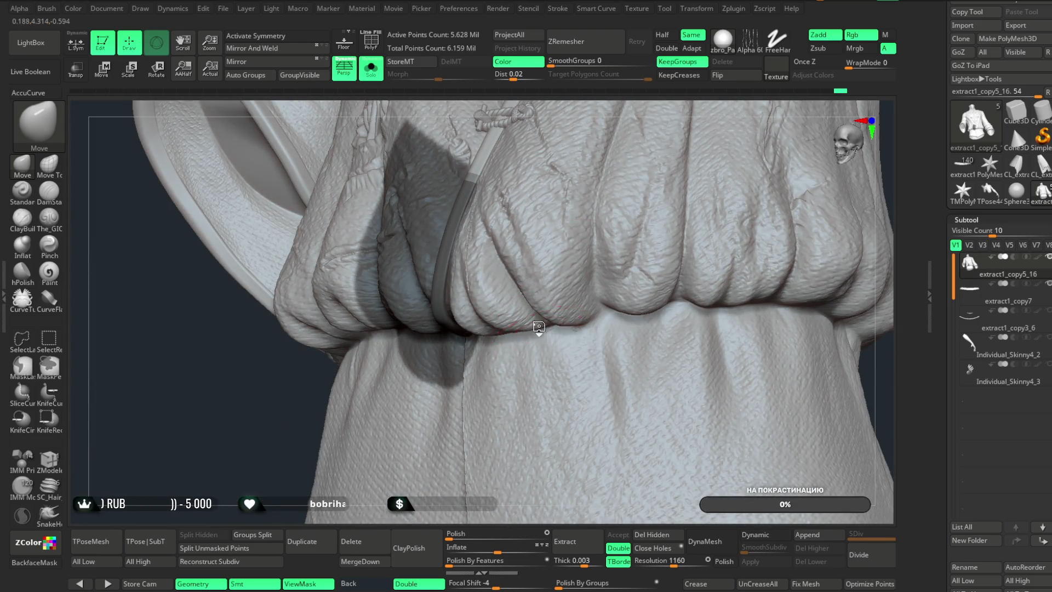
drag(682, 110, 671, 144)
mouse_move(652, 225)
mouse_down()
mouse_move(644, 213)
mouse_move(567, 314)
mouse_up()
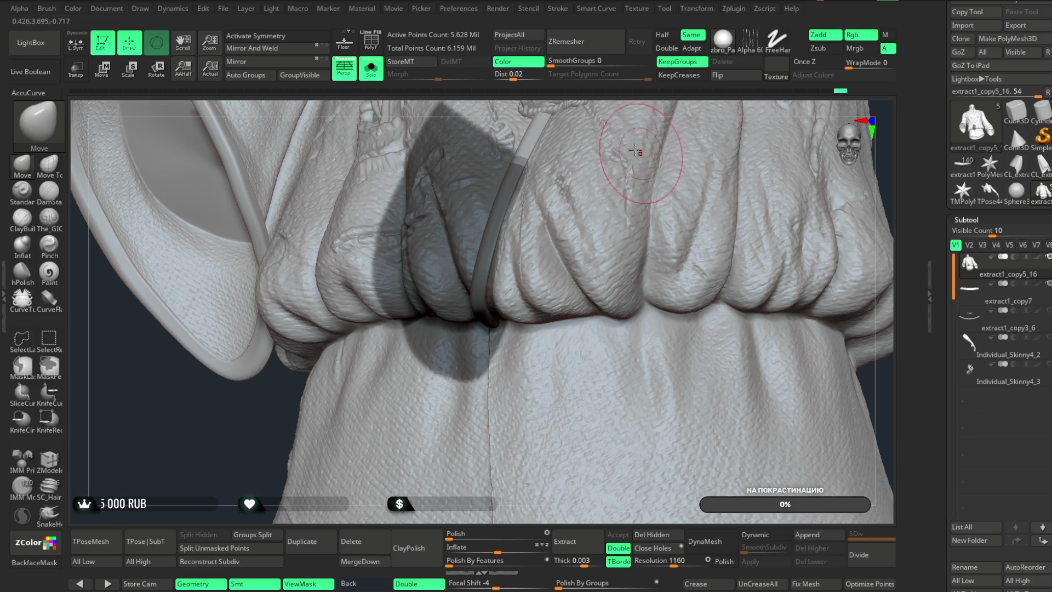
click(376, 76)
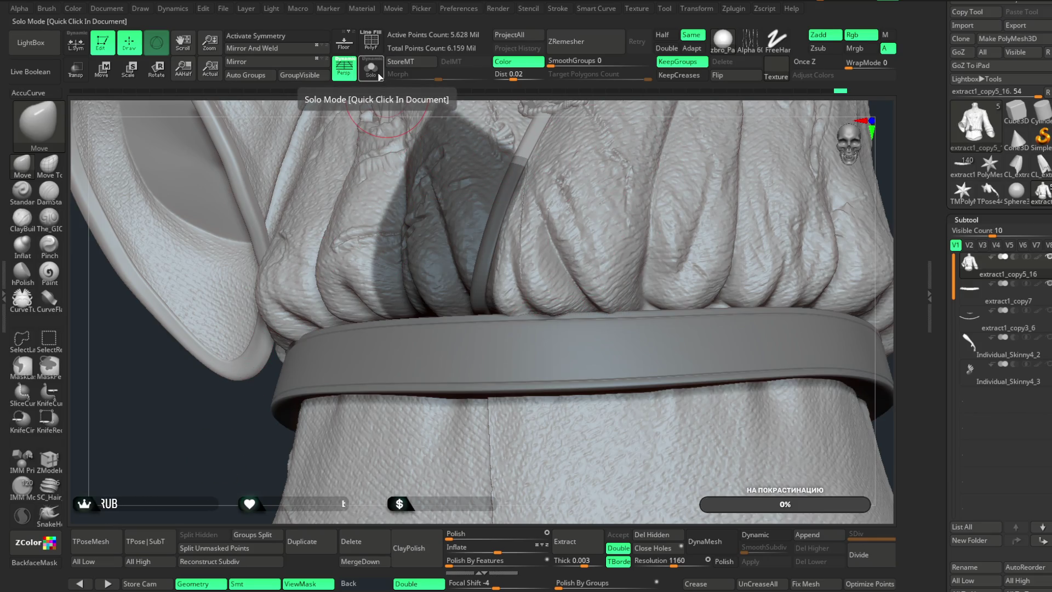
- Solo the tunic and orbit around the masked fold
click(375, 72)
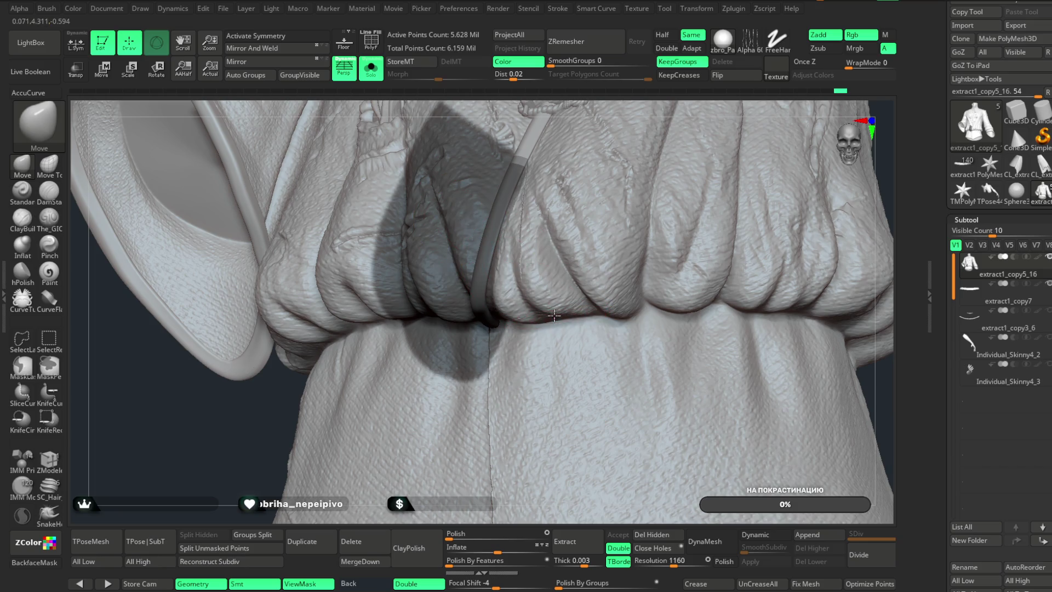
drag(580, 263, 580, 286)
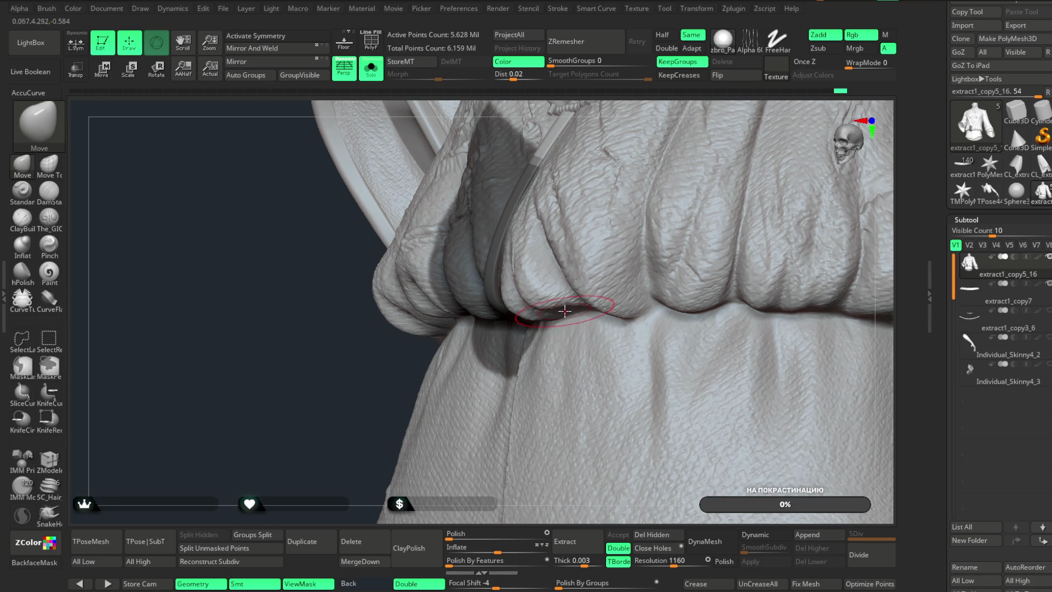
drag(357, 388, 554, 330)
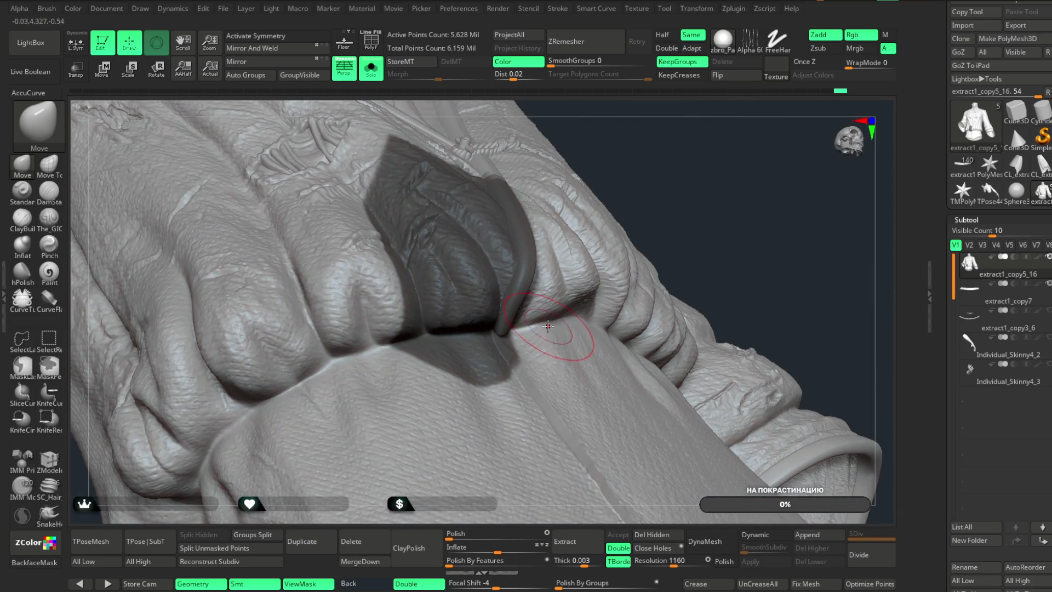
drag(712, 159, 608, 308)
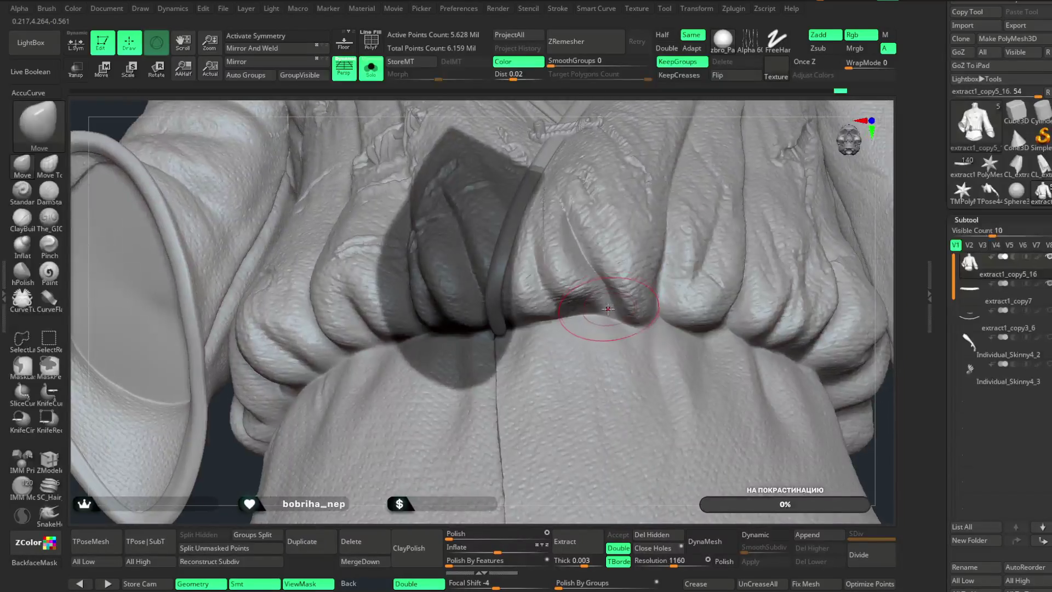
- Show the belt again and orbit to check how the waist folds sit on its upper edge
key(ctrl+shift+s)
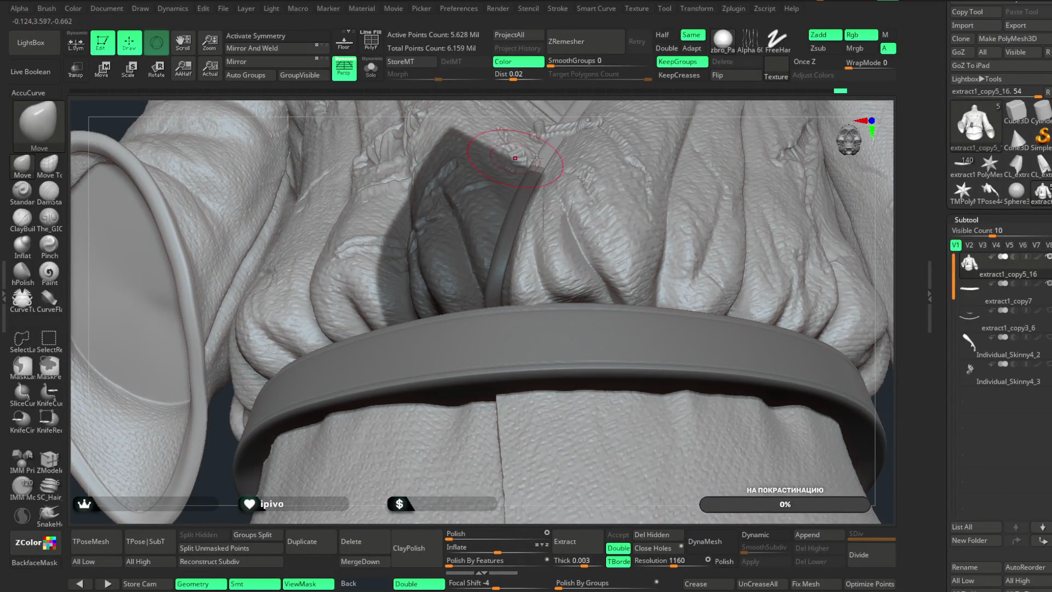
right_drag(605, 128, 528, 249)
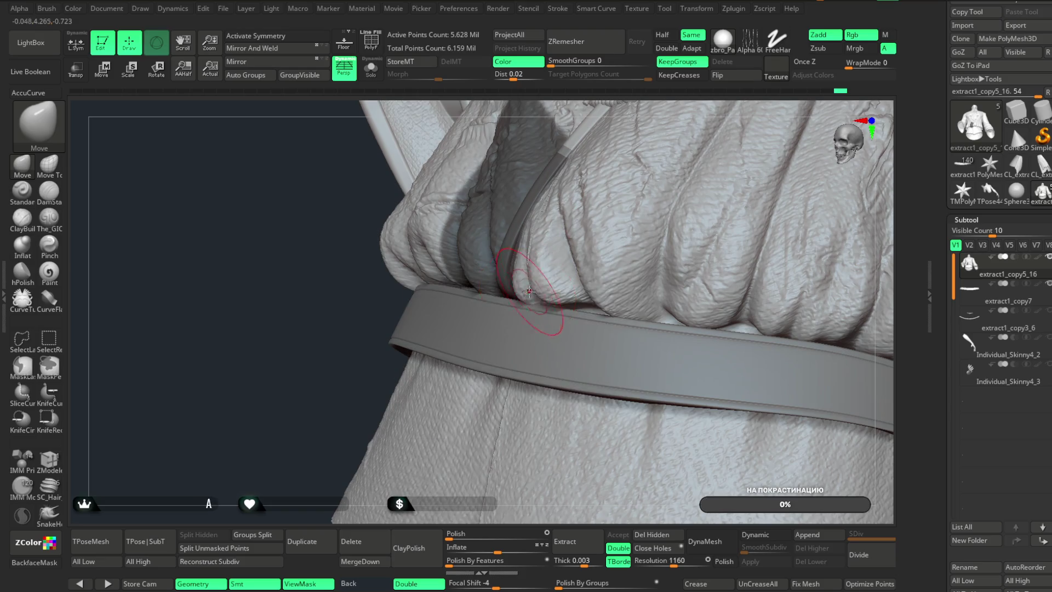
key(space)
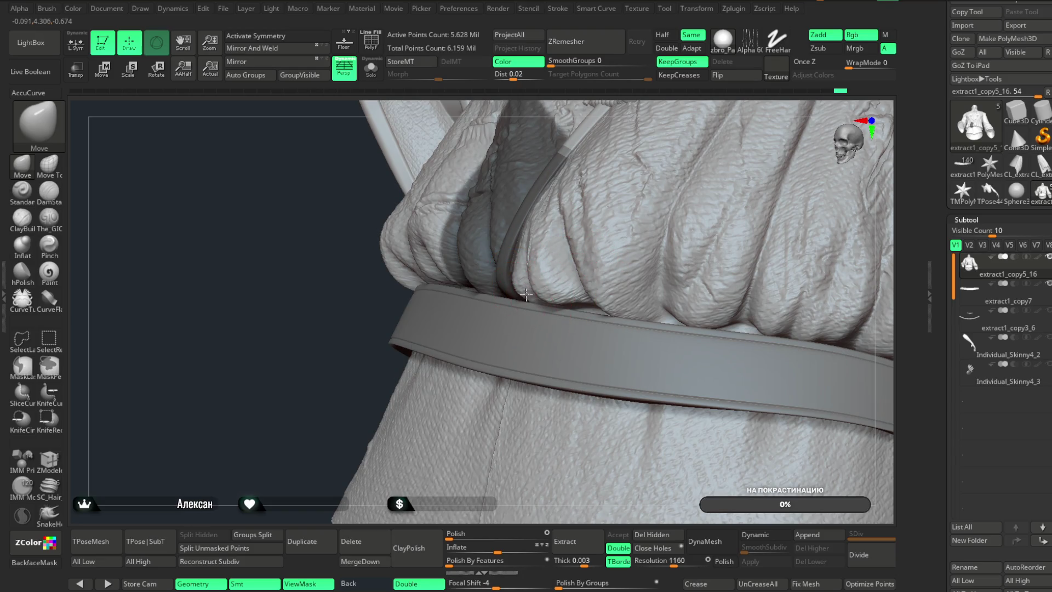
mouse_move(650, 109)
right_down()
mouse_move(600, 305)
mouse_move(617, 273)
right_up()
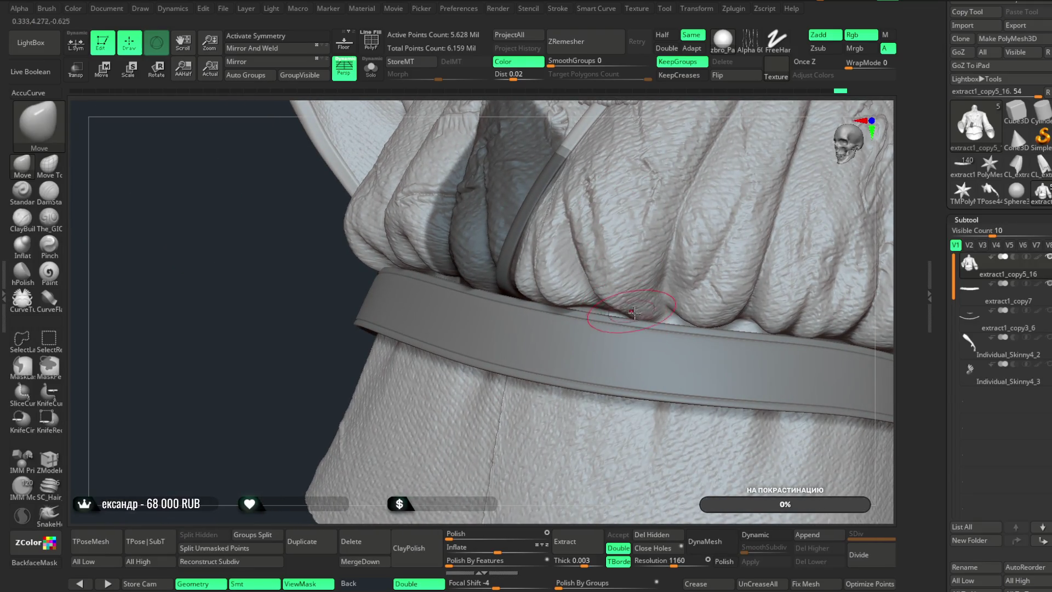
right_drag(735, 126, 669, 323)
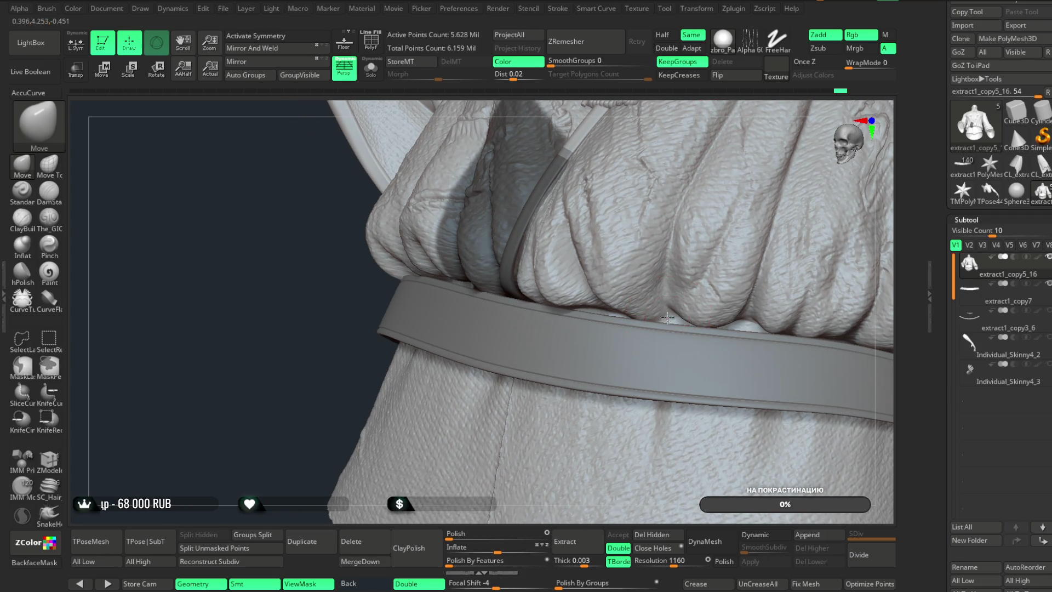
right_drag(759, 122, 681, 183)
key(space)
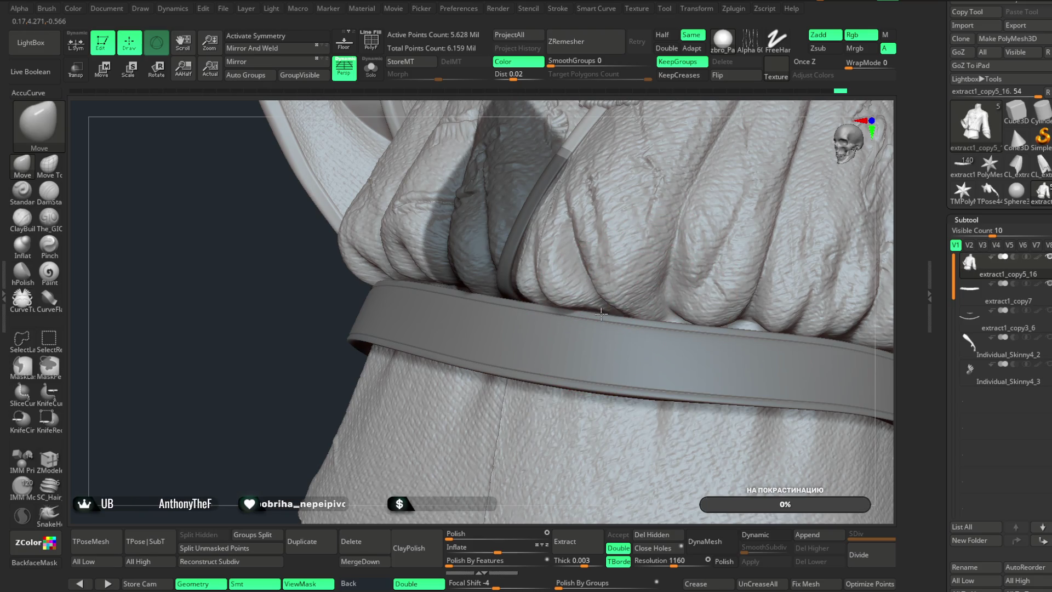
right_drag(622, 270, 539, 246)
mouse_move(459, 213)
right_down()
mouse_move(775, 197)
mouse_move(570, 252)
right_up()
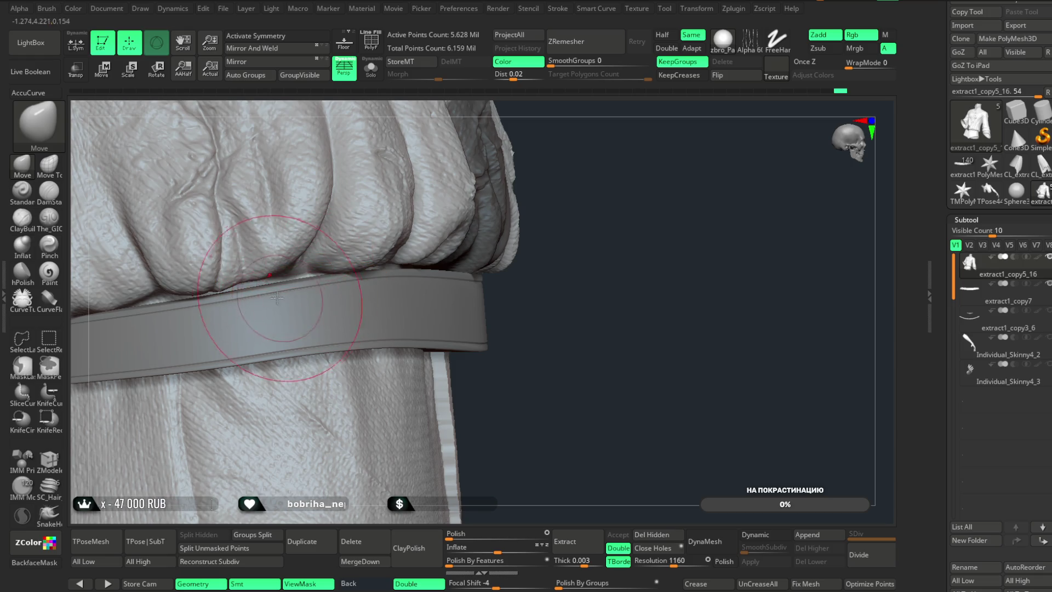
mouse_move(676, 259)
right_down()
mouse_move(693, 233)
mouse_move(674, 246)
right_up()
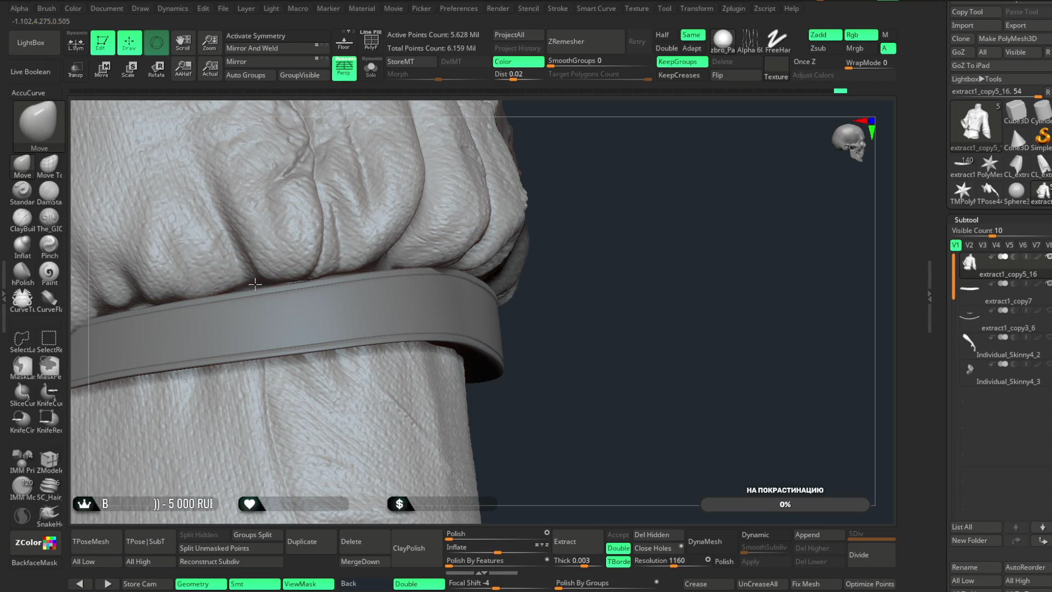
mouse_move(665, 274)
right_down()
mouse_move(712, 261)
mouse_move(737, 230)
mouse_move(721, 234)
right_up()
mouse_move(379, 299)
right_down()
mouse_move(329, 319)
mouse_move(356, 227)
right_up()
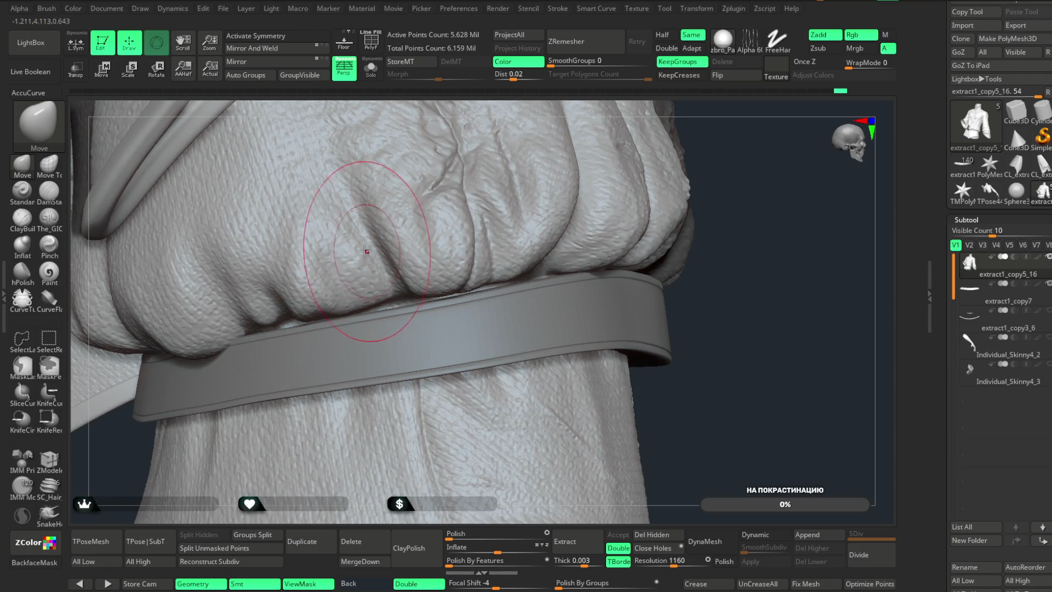
- Compare the tunic alone and with the belt, zooming in on the fold resting on the belt
click(371, 67)
key(space)
mouse_move(725, 297)
mouse_down()
mouse_move(803, 216)
mouse_move(611, 265)
mouse_up()
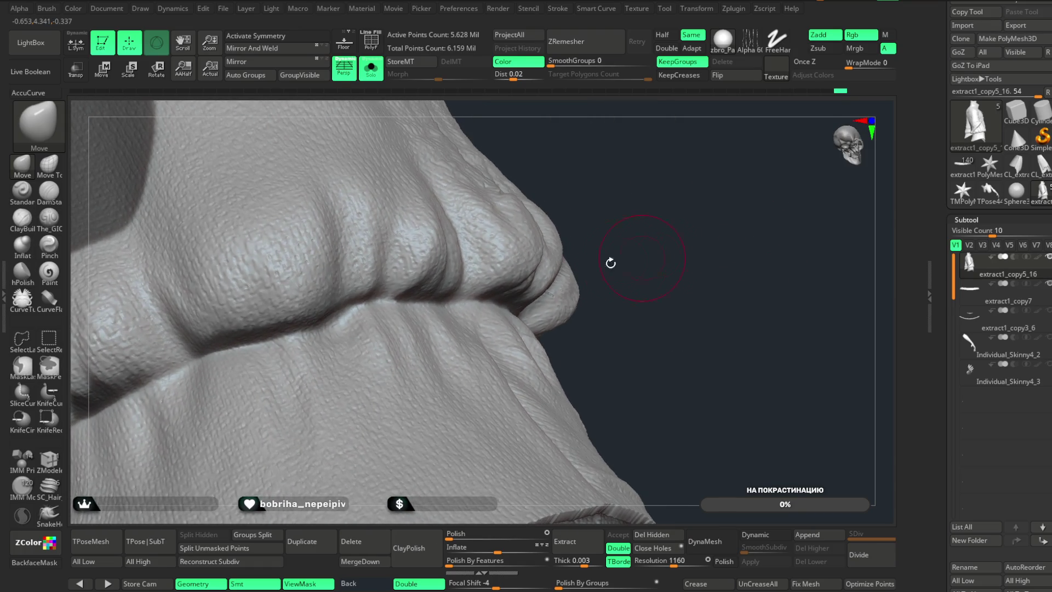
mouse_move(630, 195)
mouse_down()
mouse_move(547, 253)
mouse_move(380, 290)
mouse_up()
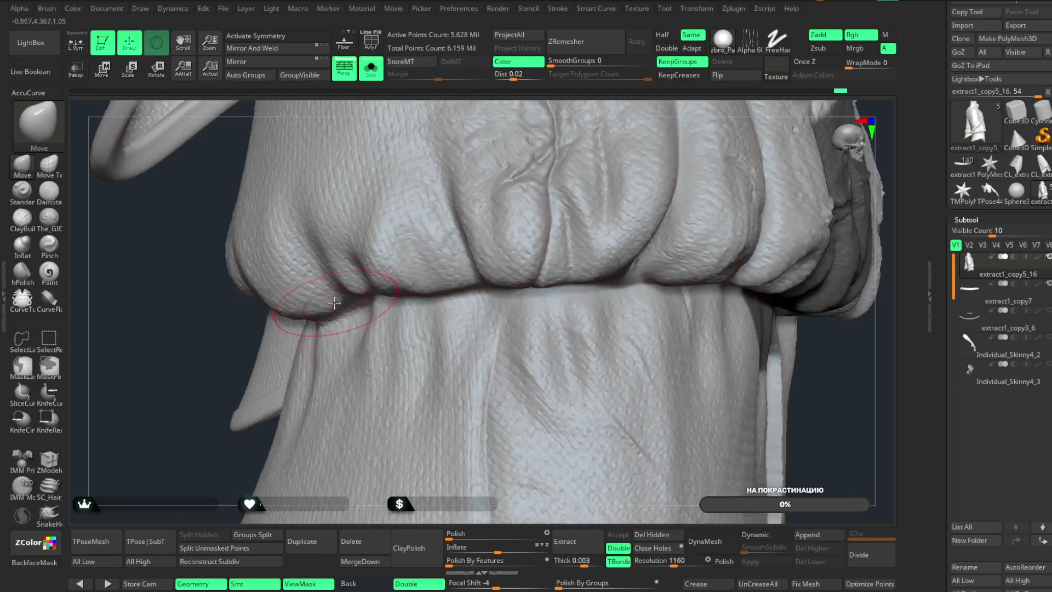
key(space)
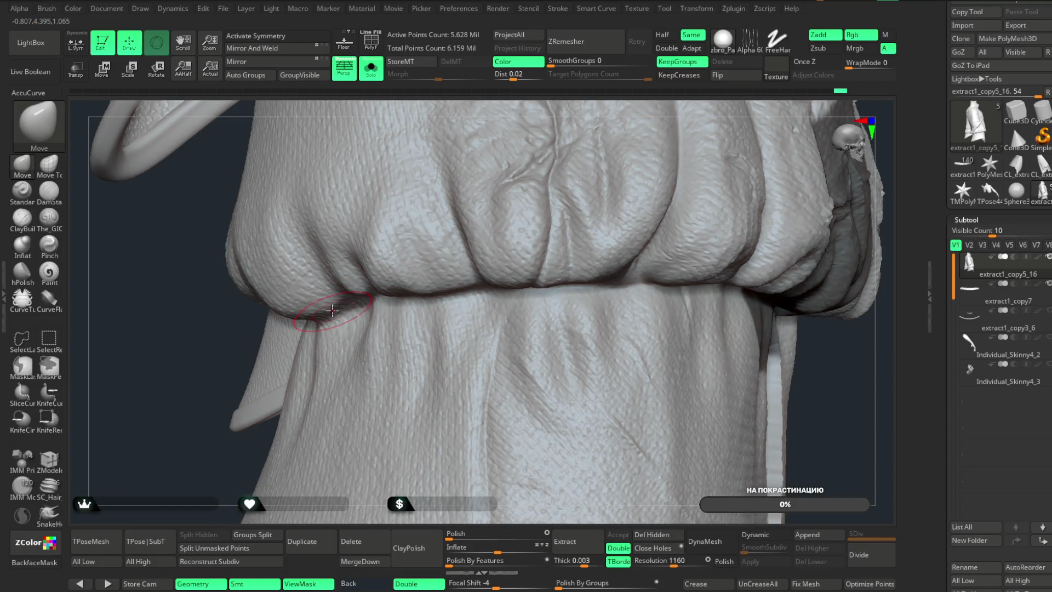
click(371, 68)
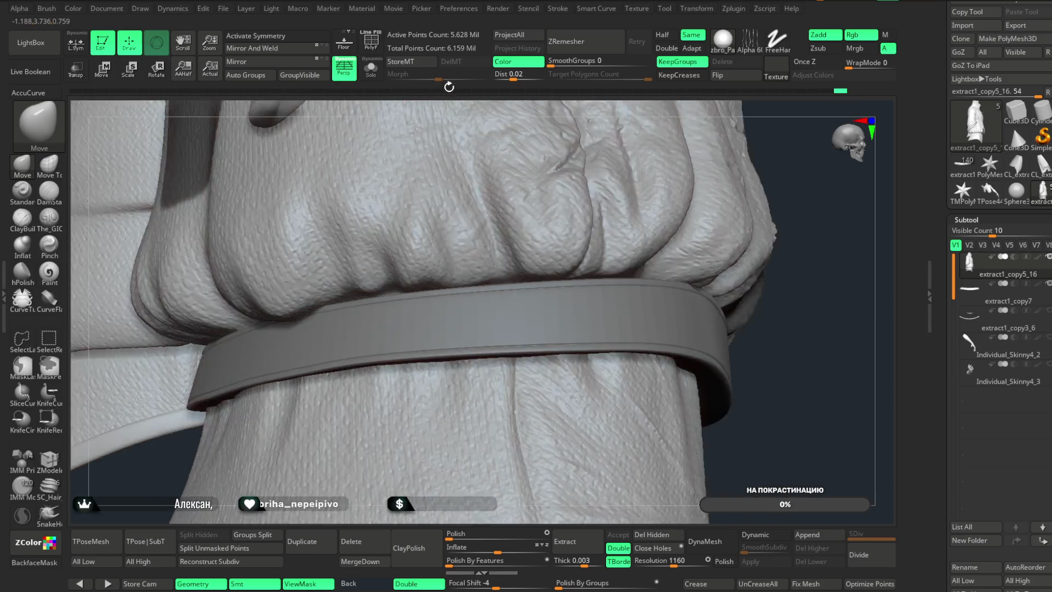
mouse_move(412, 112)
mouse_down()
mouse_move(520, 193)
mouse_move(578, 179)
mouse_move(509, 246)
mouse_up()
key(space)
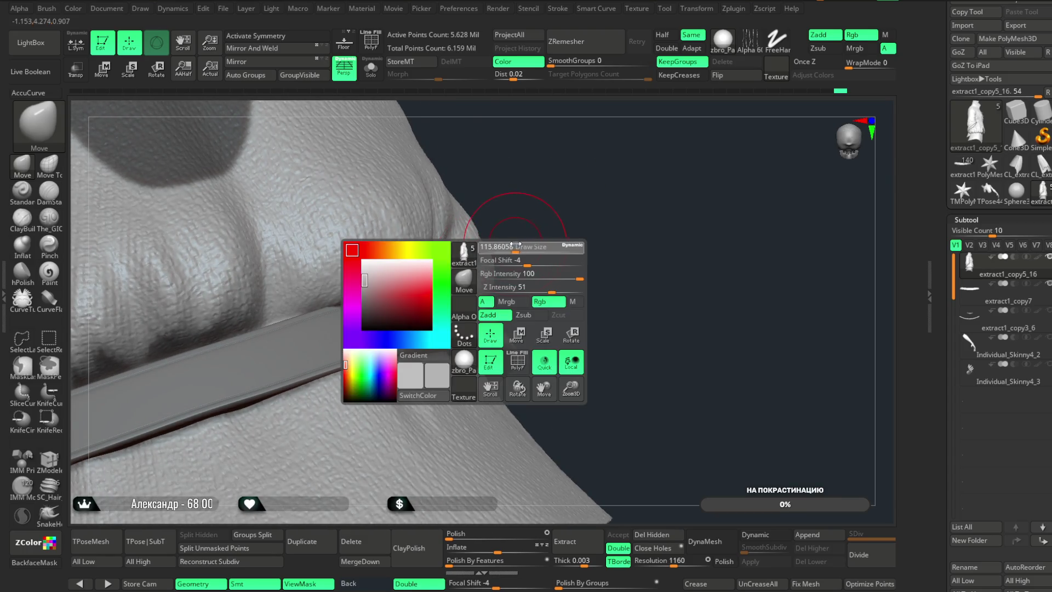
- Enlarge the brush and review the sleeve, cuff and waist folds above the belt
mouse_move(564, 219)
mouse_down()
mouse_move(555, 198)
mouse_move(441, 289)
mouse_move(514, 215)
mouse_move(521, 228)
mouse_move(566, 216)
mouse_move(401, 301)
mouse_up()
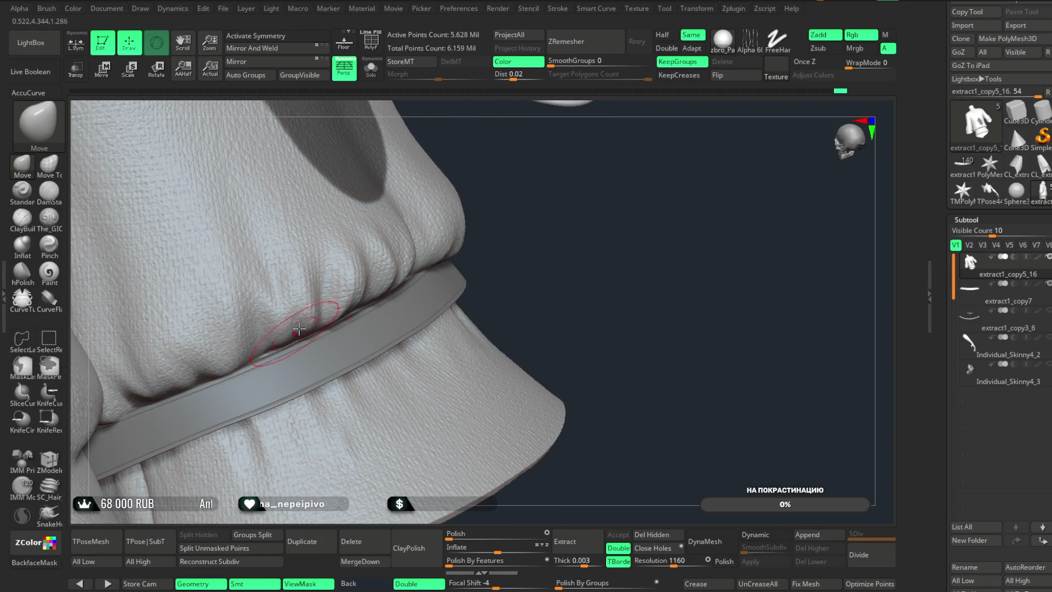
mouse_move(543, 204)
mouse_down()
mouse_move(503, 252)
mouse_move(178, 380)
mouse_move(175, 429)
mouse_move(233, 383)
mouse_move(290, 365)
mouse_move(250, 346)
mouse_move(298, 315)
mouse_up()
key(space)
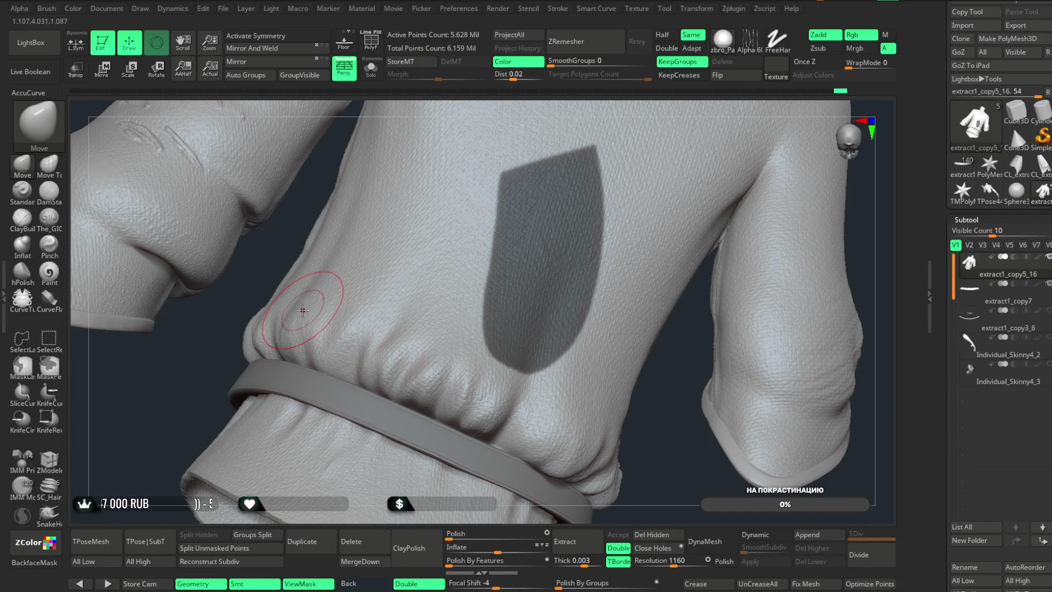
mouse_move(265, 252)
mouse_down()
mouse_move(416, 400)
mouse_move(337, 386)
mouse_up()
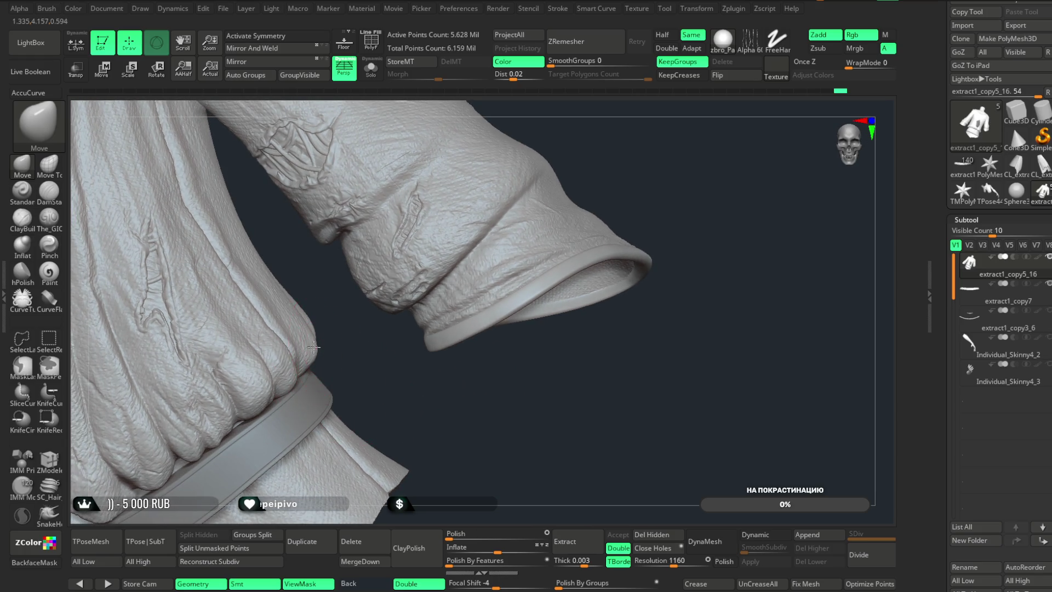
mouse_move(316, 346)
mouse_down()
mouse_move(254, 388)
mouse_move(263, 400)
mouse_move(380, 383)
mouse_move(358, 357)
mouse_move(260, 362)
mouse_move(369, 336)
mouse_move(289, 338)
mouse_move(400, 340)
mouse_move(373, 353)
mouse_move(404, 343)
mouse_move(413, 370)
mouse_move(390, 350)
mouse_move(390, 336)
mouse_move(245, 364)
mouse_up()
key(space)
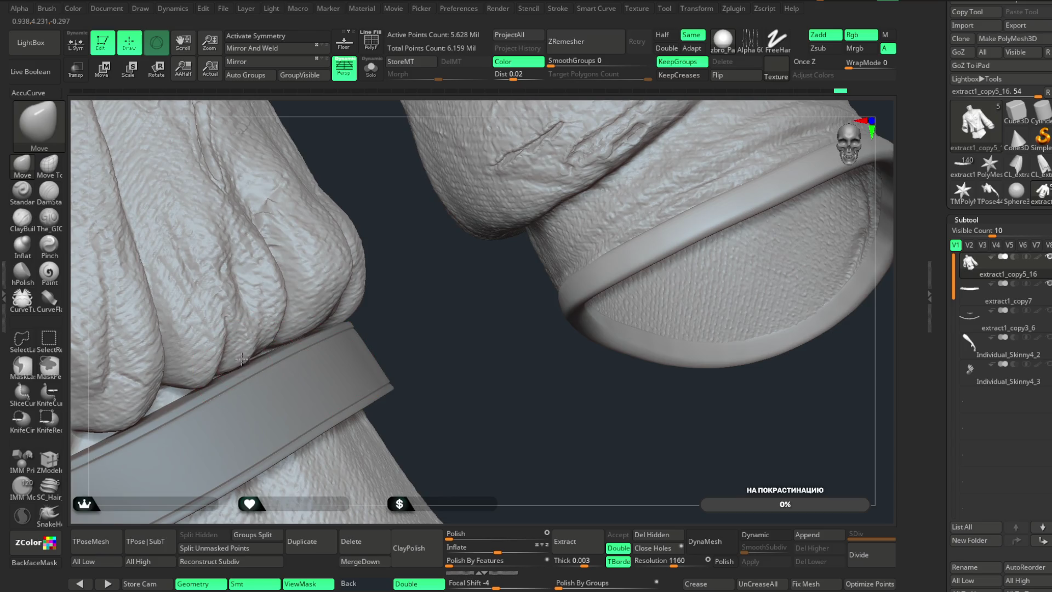
mouse_move(446, 298)
mouse_down()
mouse_move(453, 278)
mouse_move(433, 282)
mouse_up()
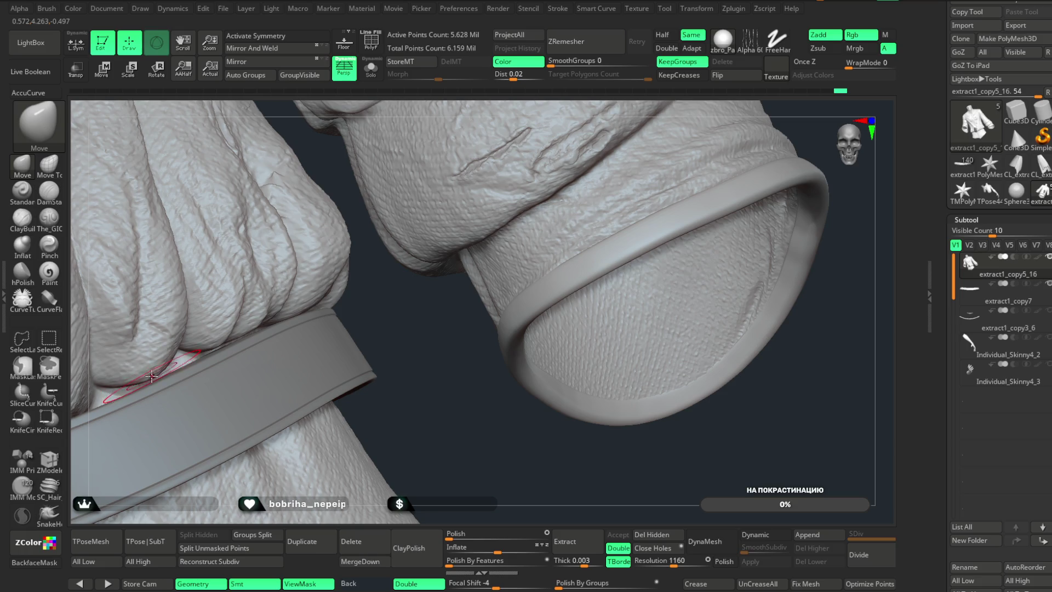
mouse_move(434, 399)
mouse_down()
mouse_move(419, 408)
mouse_move(411, 399)
mouse_up()
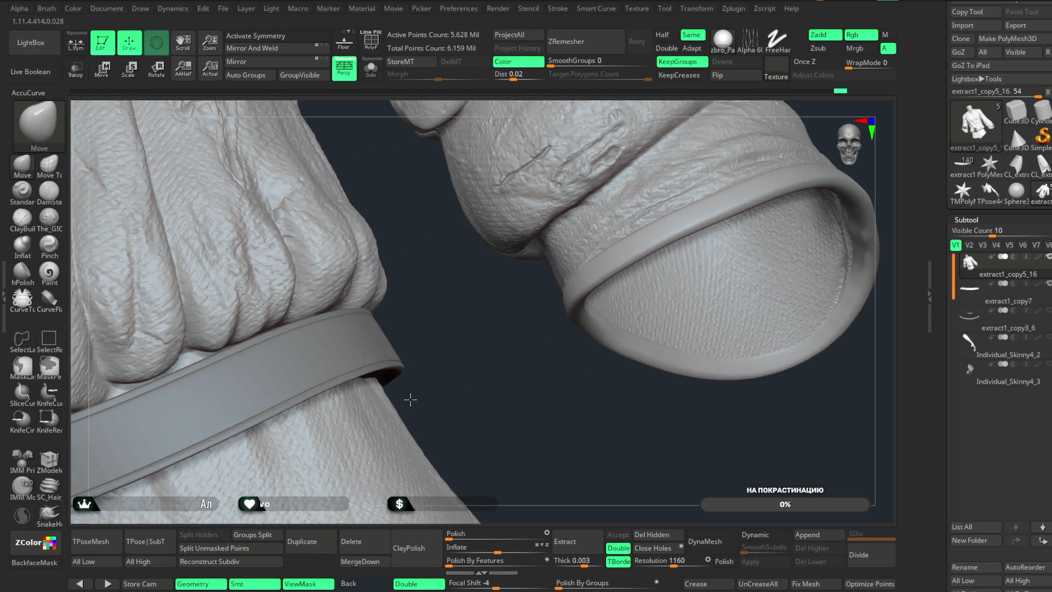
mouse_move(452, 323)
mouse_down()
mouse_move(486, 380)
mouse_move(482, 367)
mouse_move(383, 417)
mouse_move(220, 378)
mouse_up()
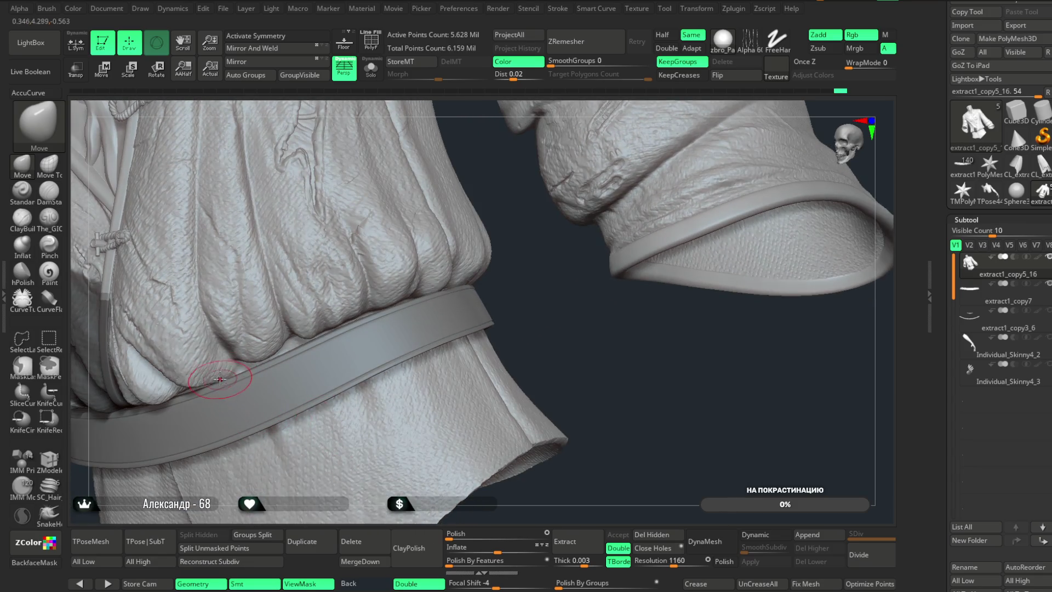
mouse_move(555, 347)
mouse_down()
mouse_move(594, 241)
mouse_move(657, 219)
mouse_move(384, 230)
mouse_up()
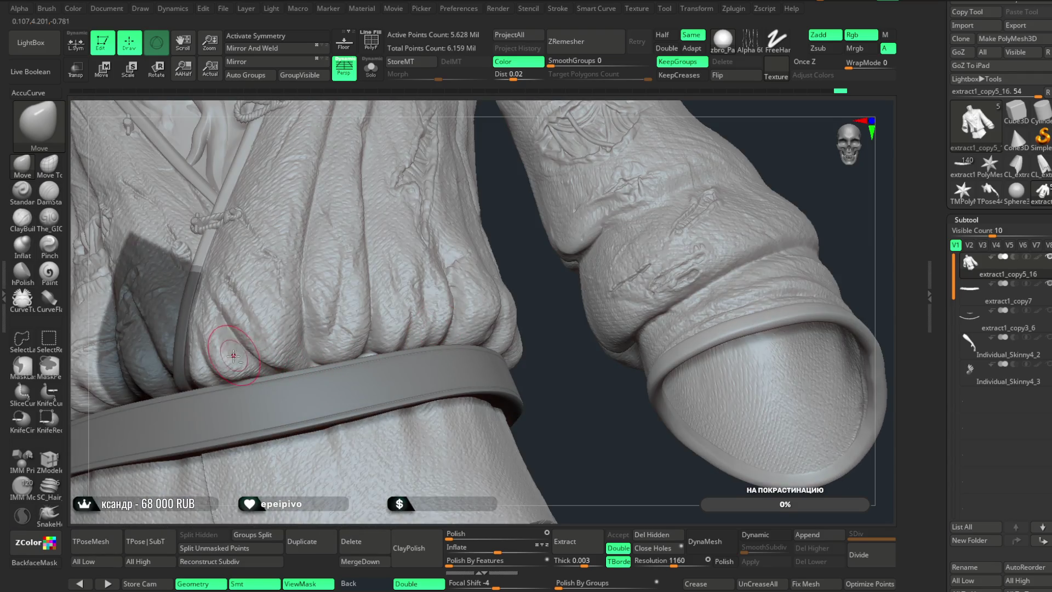
- Switch to the Standard brush and begin masking part of the jacket's waist folds
click(22, 190)
key(space)
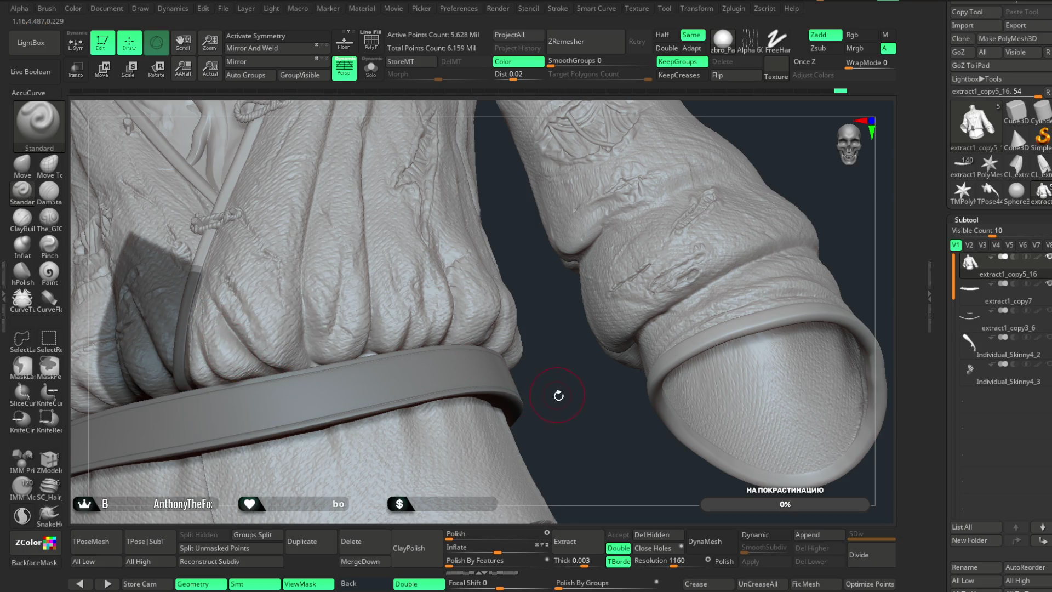
mouse_move(541, 364)
mouse_down()
mouse_move(610, 213)
mouse_move(646, 225)
mouse_move(592, 238)
mouse_move(600, 292)
mouse_move(648, 310)
mouse_move(643, 282)
mouse_up()
key(ctrl)
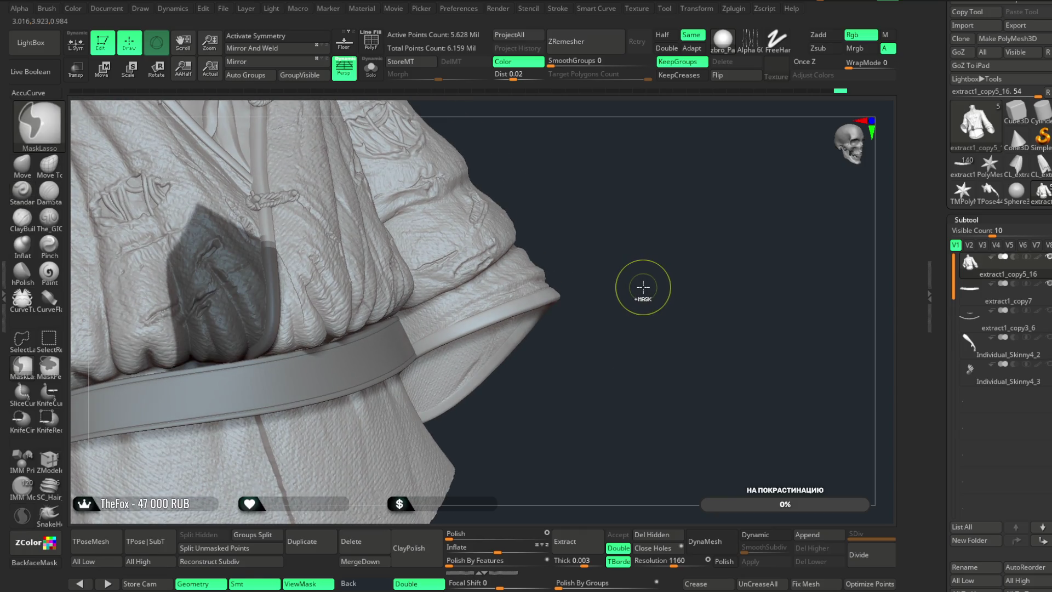
- Clear the mask from the jacket's waist folds and switch to the Move brush (B, M, V)
key(ctrl+shift)
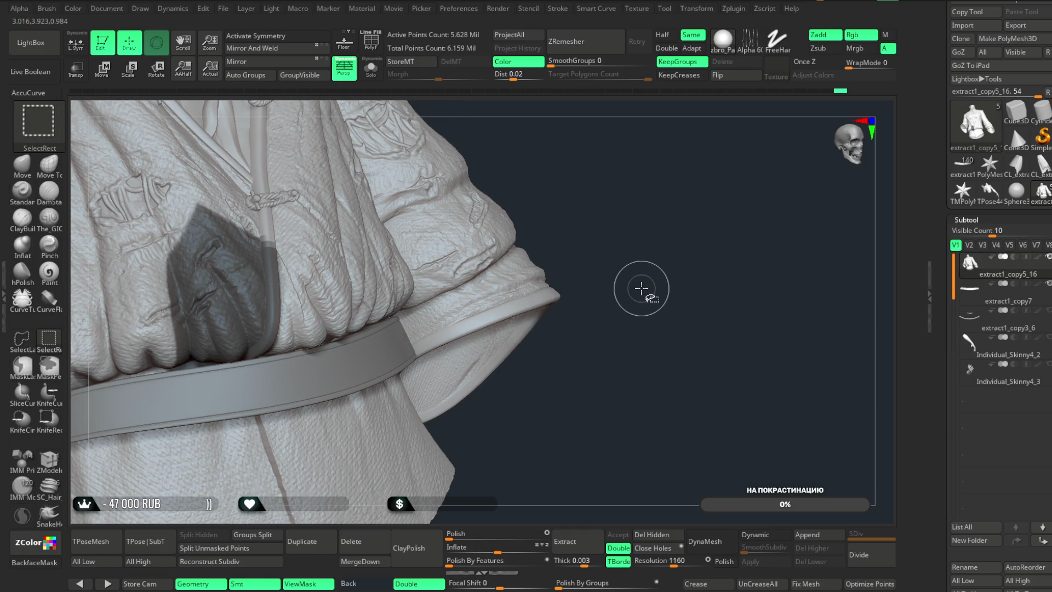
ctrl+click(630, 286)
key(b)
key(m)
key(v)
key(space)
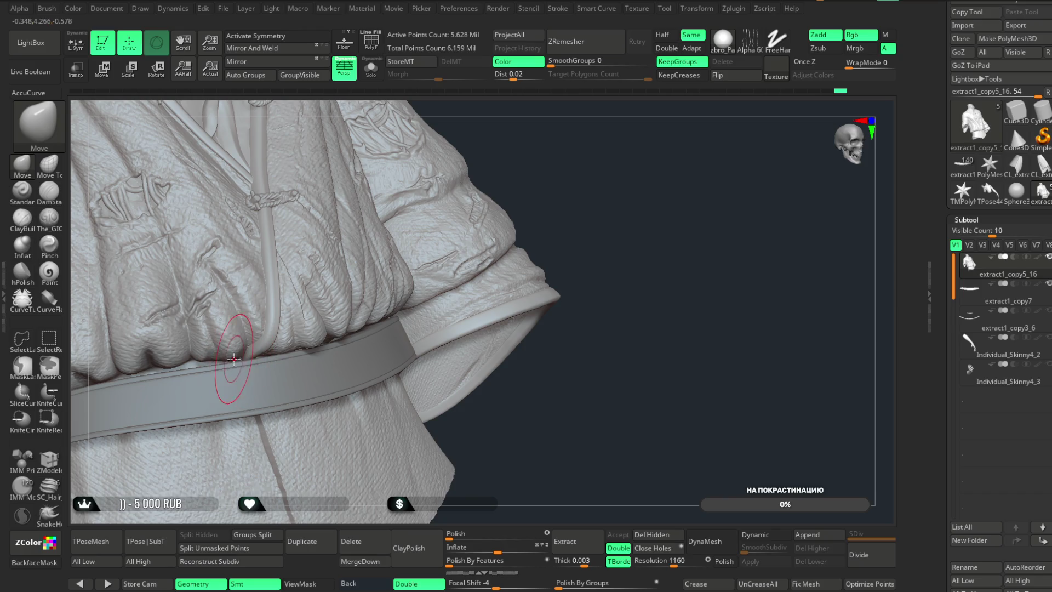
- Orbit and zoom around the belt and waist folds, front, sides and back
drag(644, 223, 723, 184)
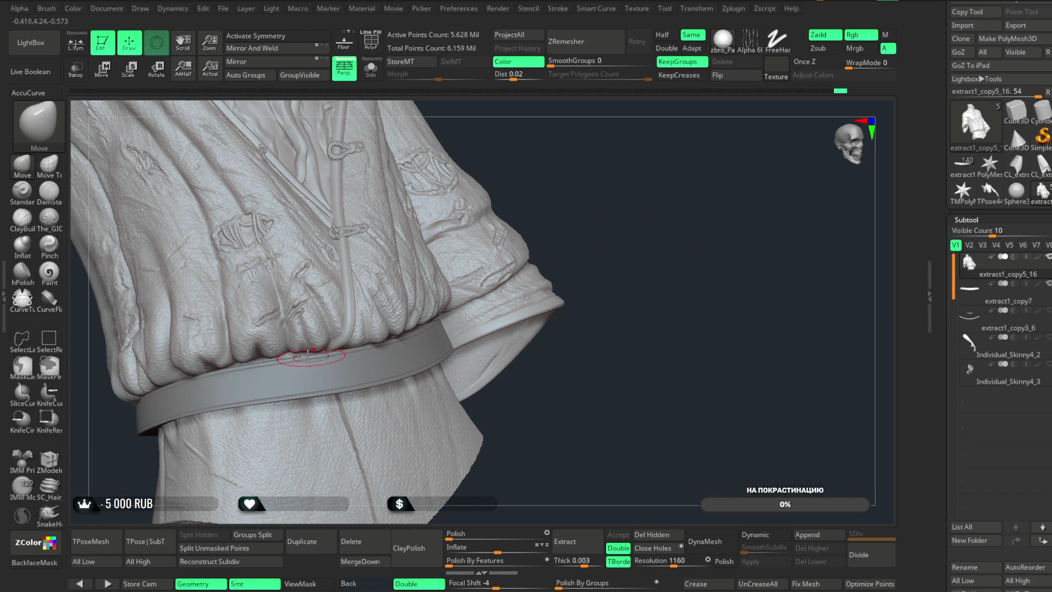
key(space)
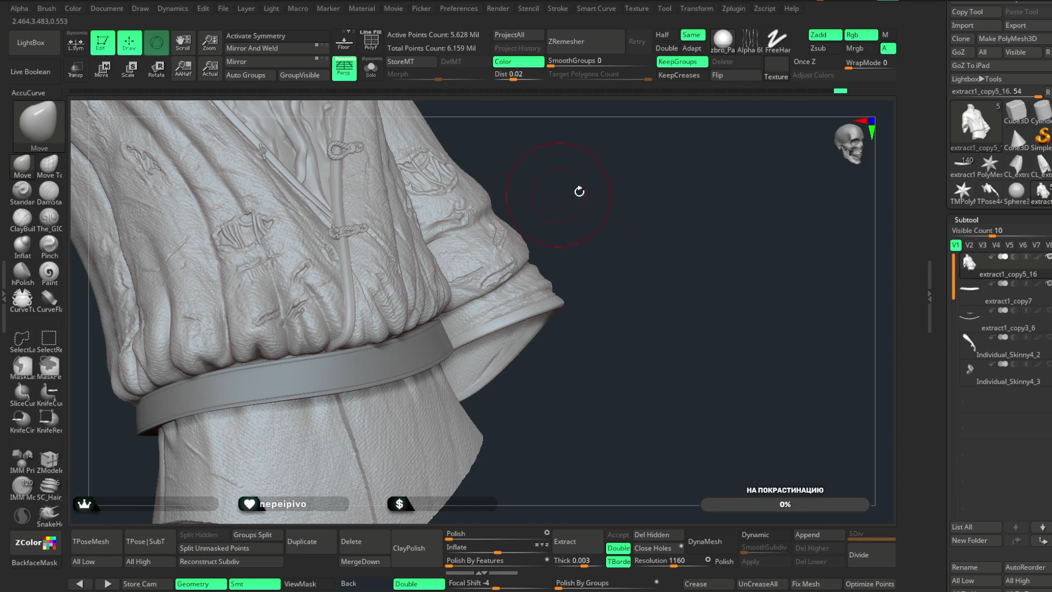
drag(613, 186, 614, 183)
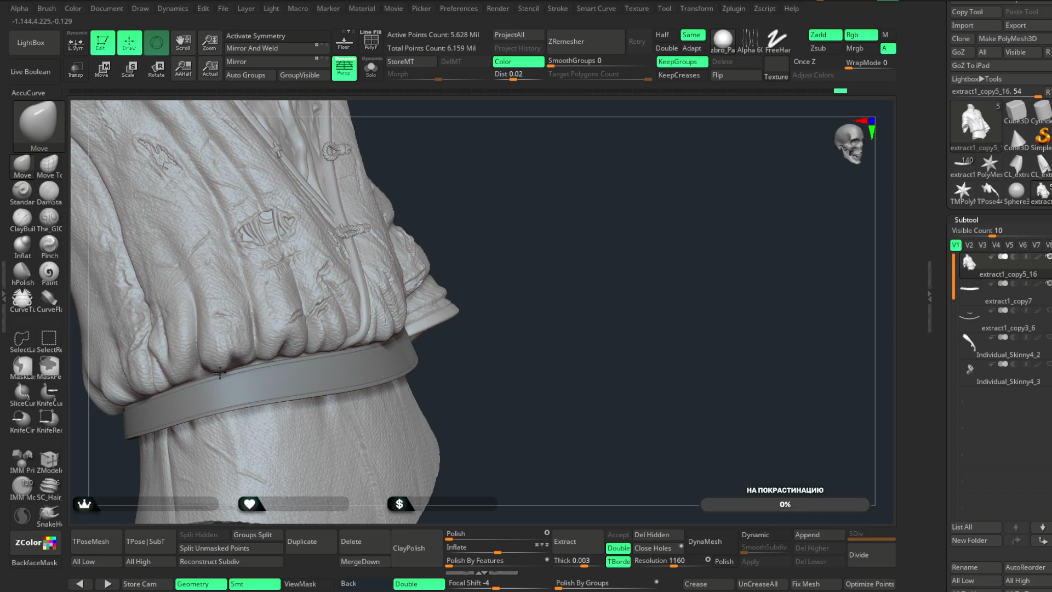
drag(590, 171, 578, 170)
drag(548, 204, 570, 195)
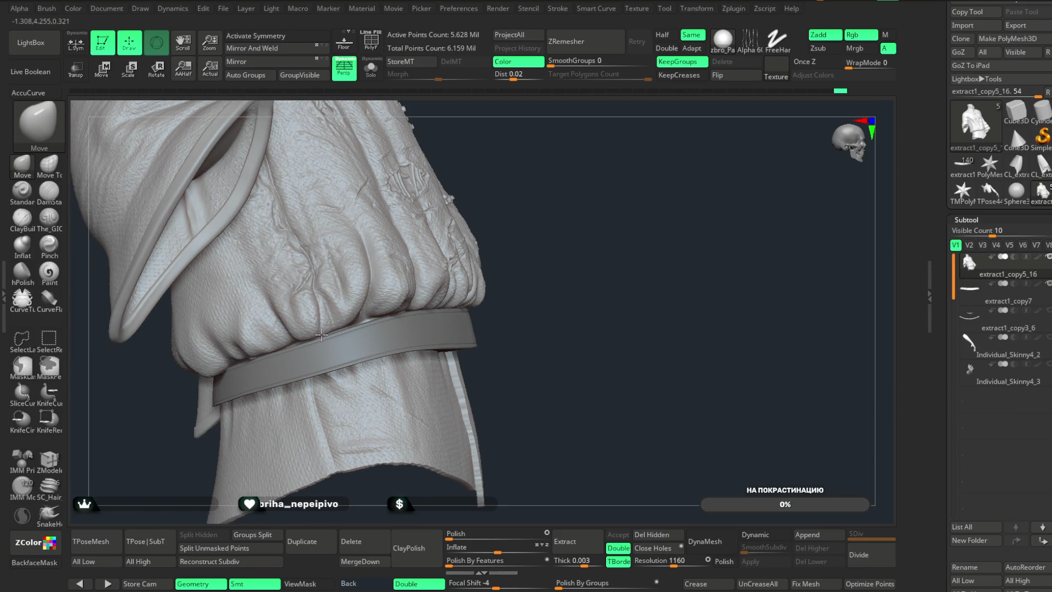
mouse_move(541, 258)
mouse_down()
mouse_move(571, 195)
mouse_move(519, 213)
mouse_move(700, 157)
mouse_move(616, 179)
mouse_move(609, 201)
mouse_move(673, 171)
mouse_move(529, 291)
mouse_up()
mouse_move(434, 341)
mouse_down()
mouse_move(482, 404)
mouse_move(481, 380)
mouse_move(498, 376)
mouse_move(480, 368)
mouse_move(493, 387)
mouse_up()
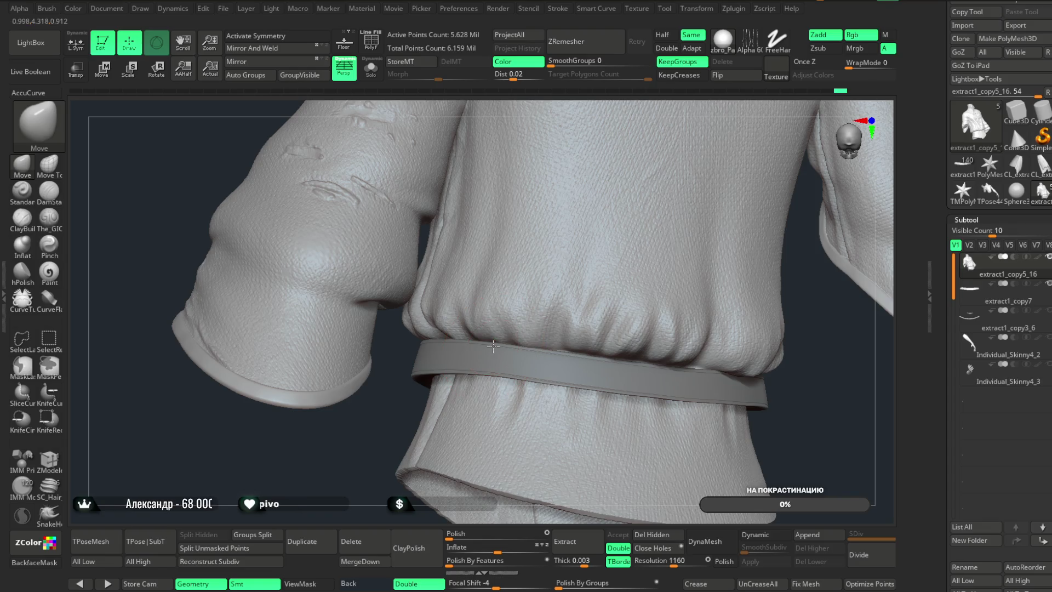
mouse_move(529, 346)
mouse_down()
mouse_move(798, 388)
mouse_move(534, 350)
mouse_up()
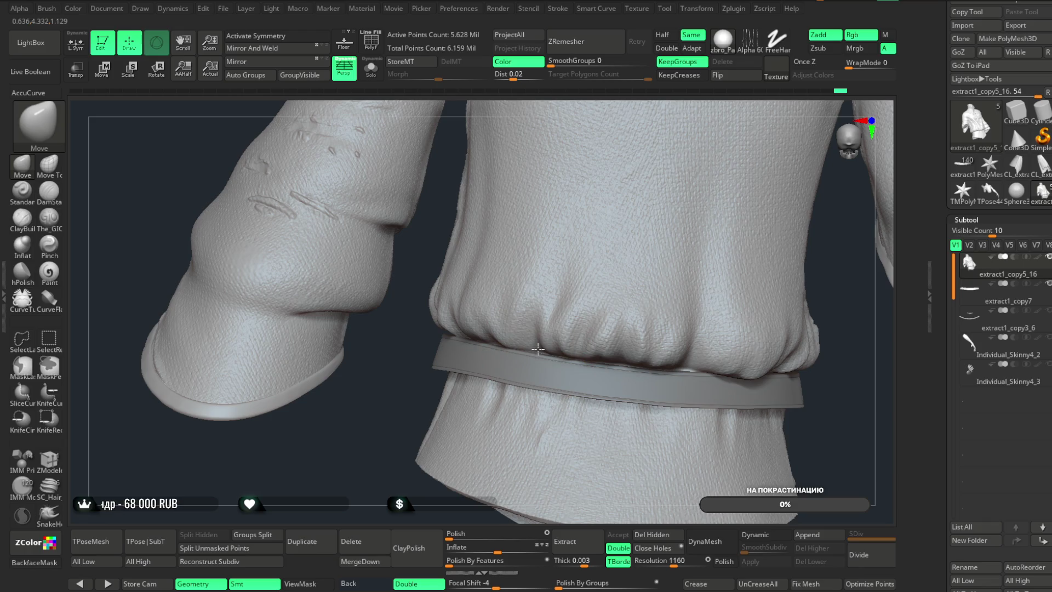
mouse_move(839, 446)
mouse_down()
mouse_move(771, 263)
mouse_move(775, 237)
mouse_move(674, 245)
mouse_move(679, 237)
mouse_move(701, 260)
mouse_move(718, 234)
mouse_move(725, 277)
mouse_move(727, 251)
mouse_up()
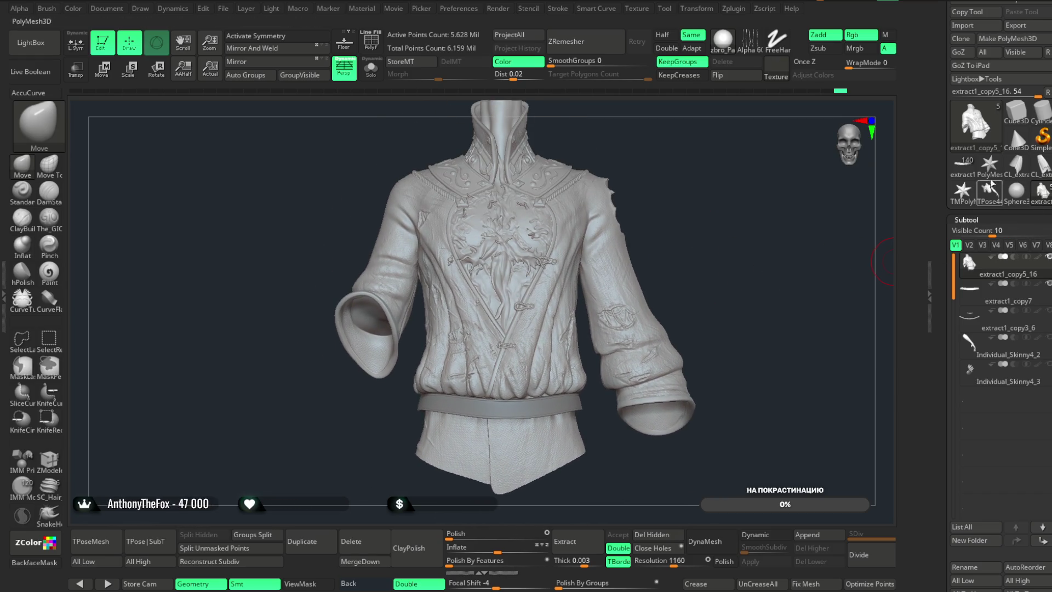
- Browse the character models and select the belt on the model with straps and buckle
click(964, 166)
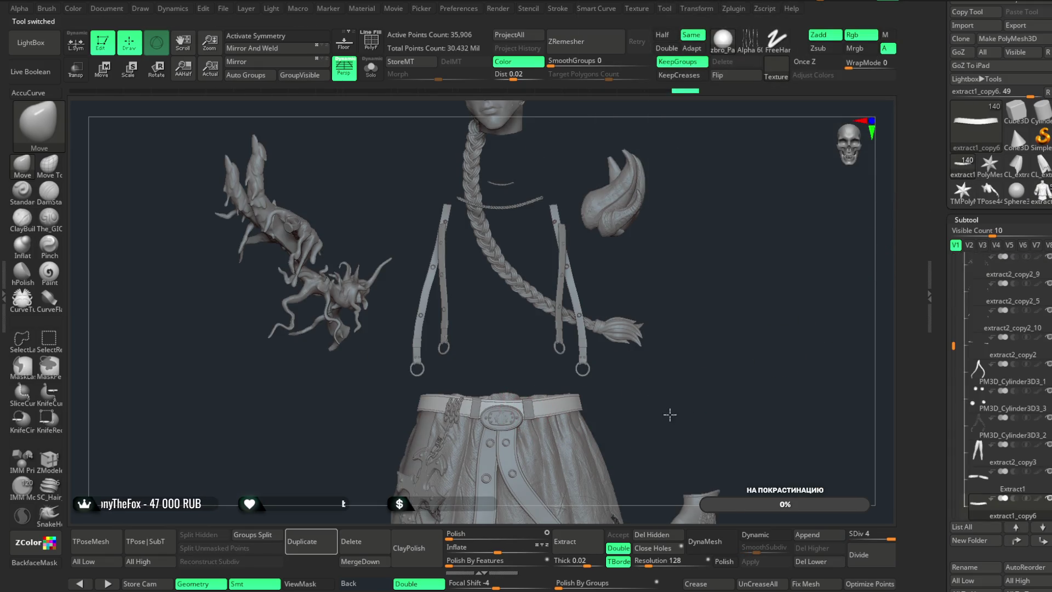
scroll(669, 414, up, 5)
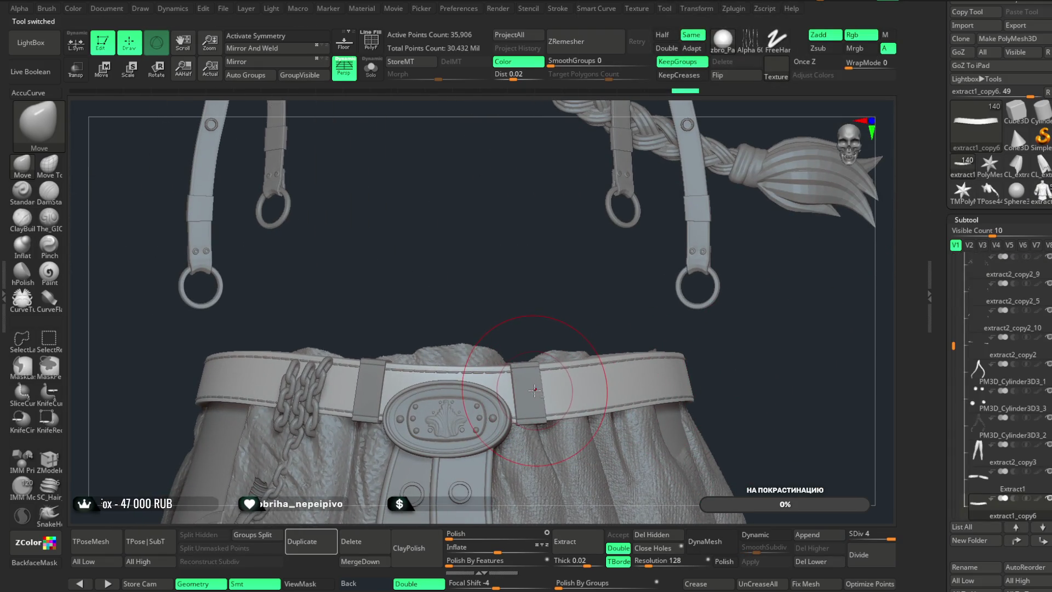
alt+click(527, 403)
drag(1038, 210, 1038, 28)
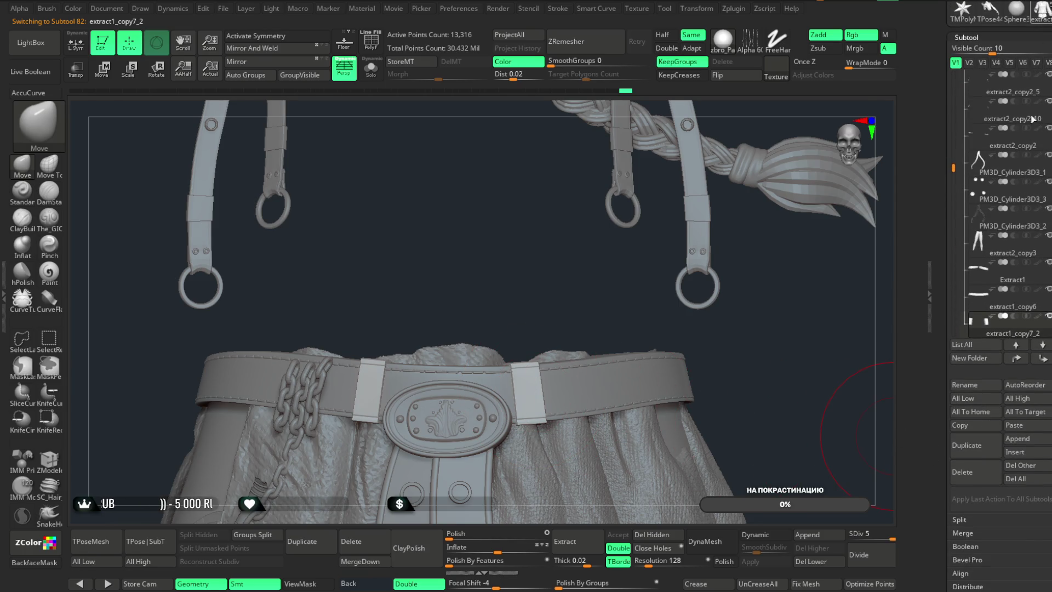
click(1033, 119)
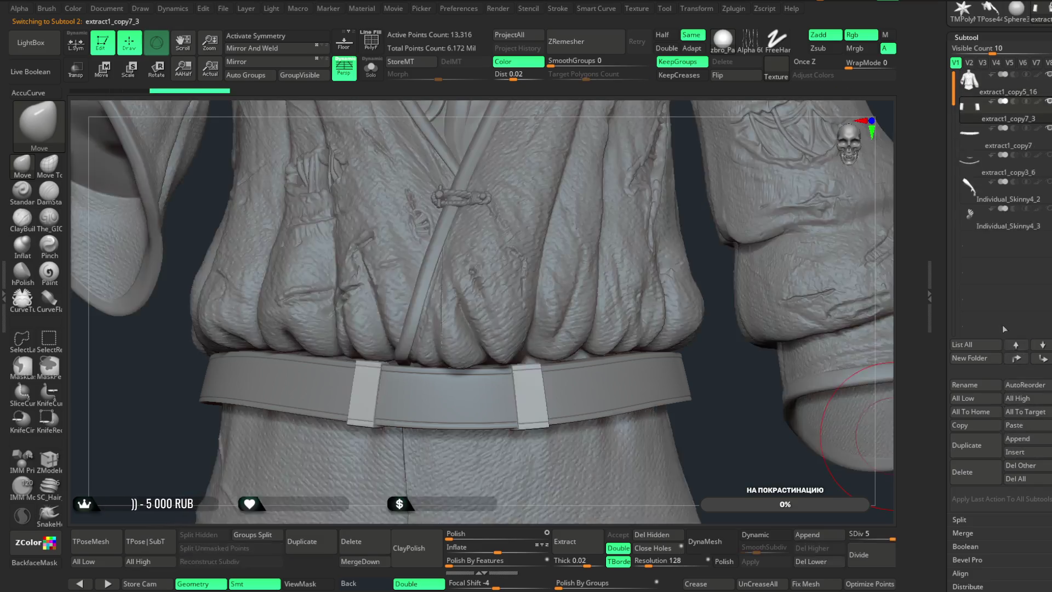
scroll(1012, 82, up, 3)
click(1012, 84)
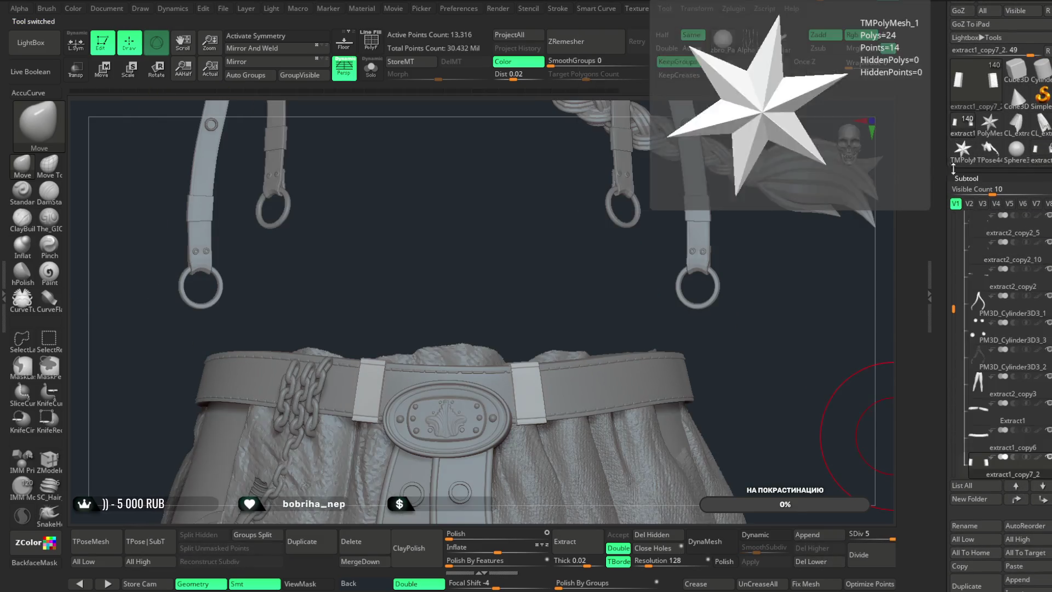
alt+click(610, 357)
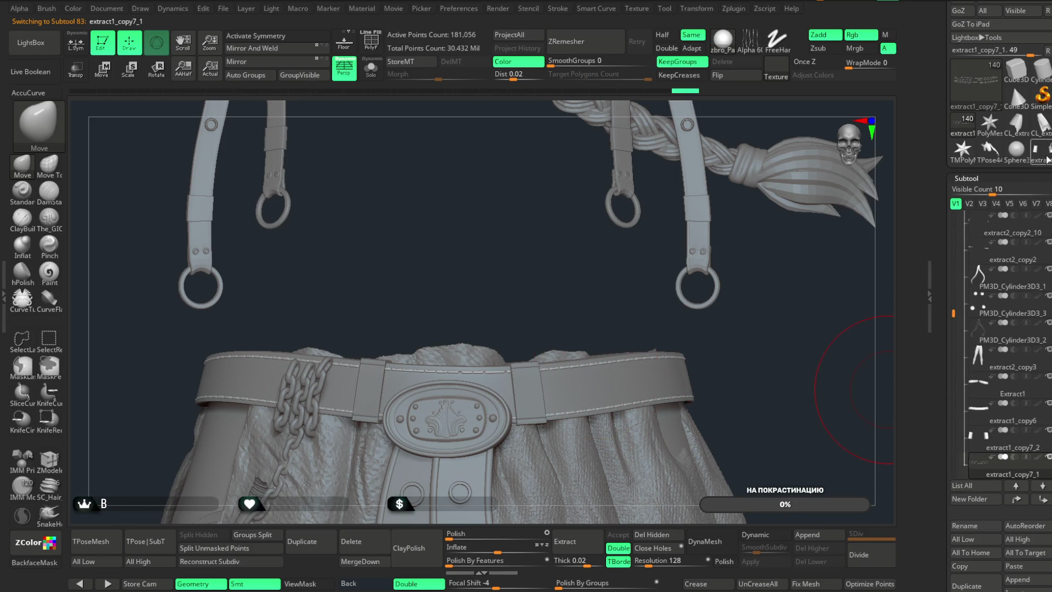
- Paste the copied belt into the robe as subtool extract1_copy7_2 and rotate to inspect it
click(1047, 158)
click(1033, 348)
mouse_move(740, 455)
mouse_down()
mouse_move(789, 345)
mouse_move(724, 265)
mouse_up()
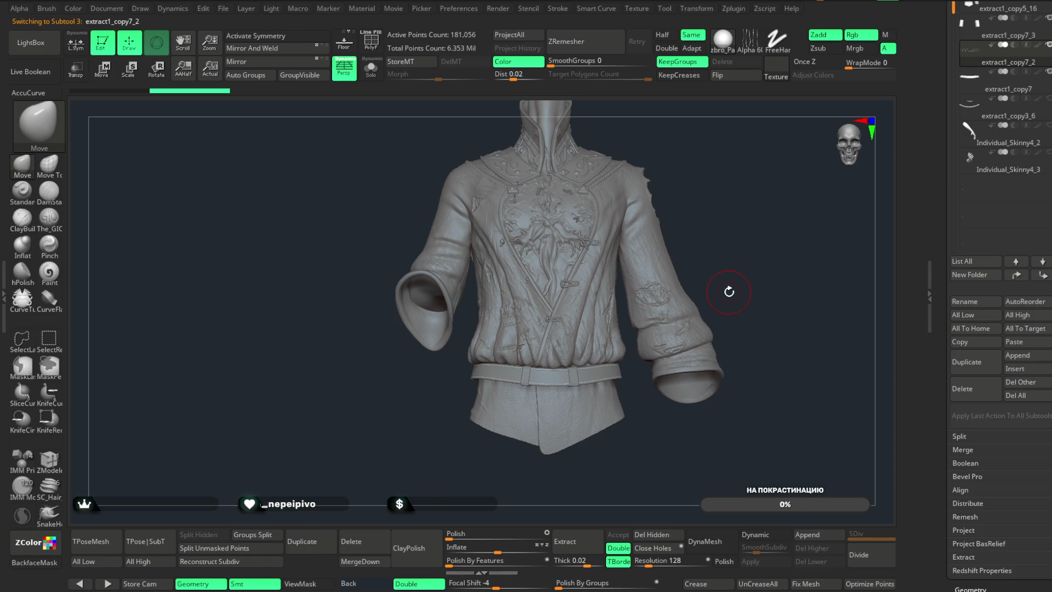
mouse_move(738, 193)
mouse_down()
mouse_move(801, 188)
mouse_move(742, 188)
mouse_up()
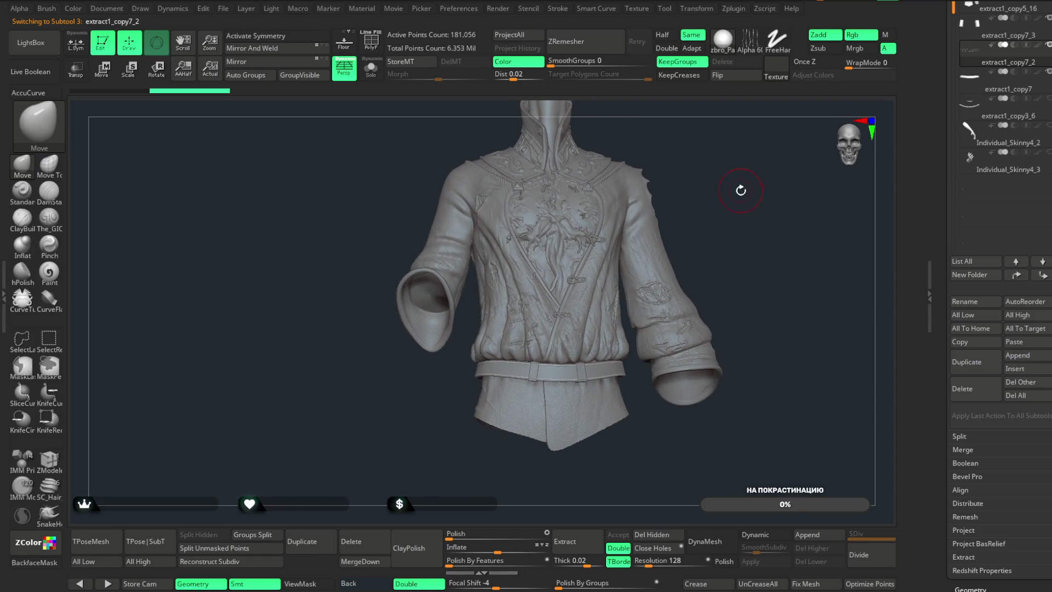
- Save the project with the belted robe from the File menu with Ctrl+S
click(224, 9)
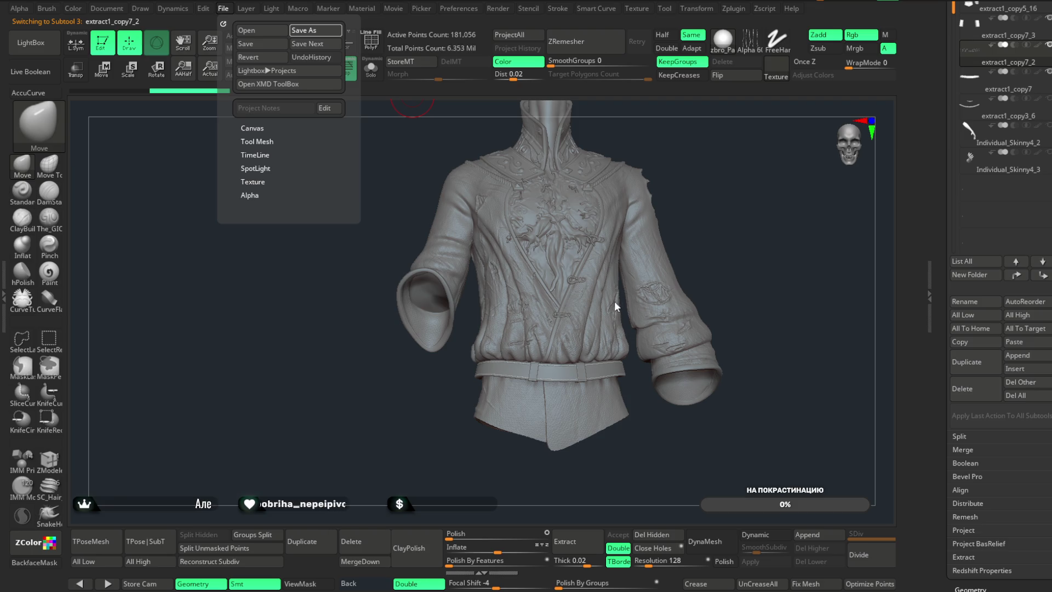
key(ctrl+s)
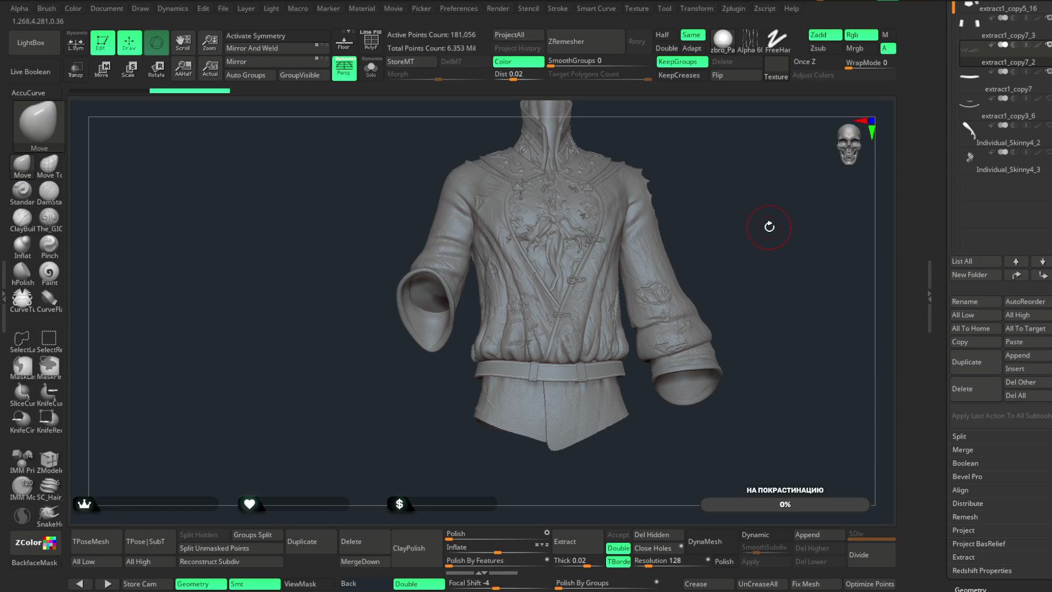
mouse_move(717, 160)
mouse_down()
mouse_move(804, 162)
mouse_move(747, 170)
mouse_move(751, 183)
mouse_move(725, 147)
mouse_move(775, 175)
mouse_move(697, 165)
mouse_up()
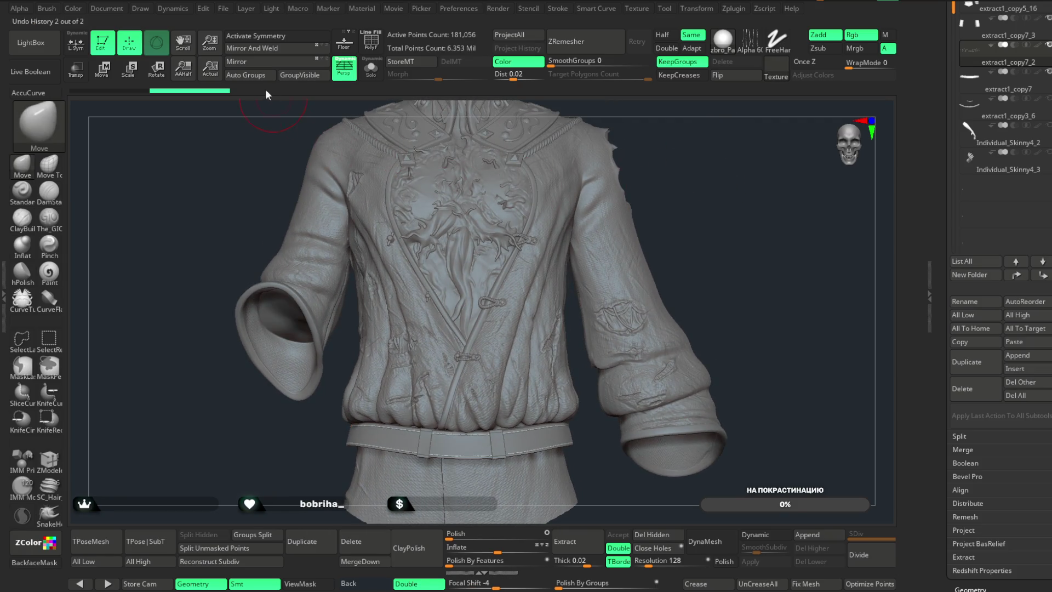
- Save again, then keep only extract1_copy7's top subdivision level with Del Lower
click(224, 8)
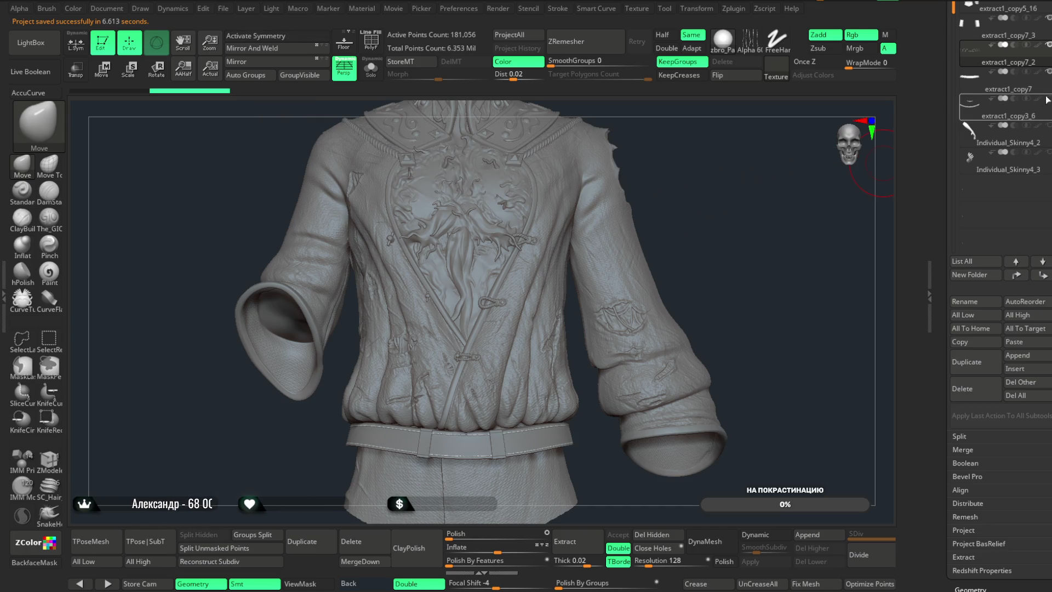
click(992, 173)
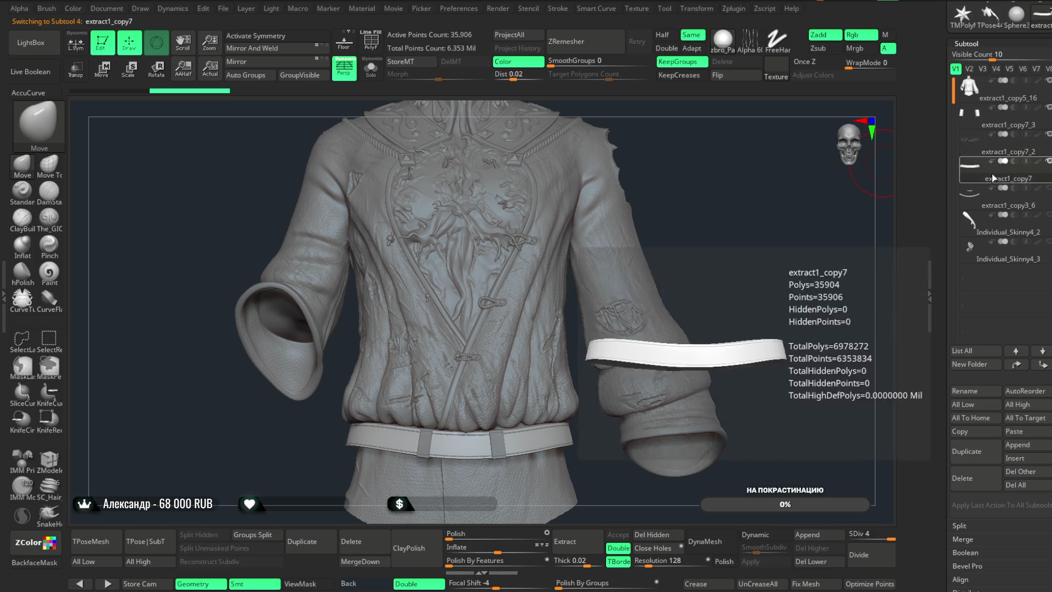
click(864, 555)
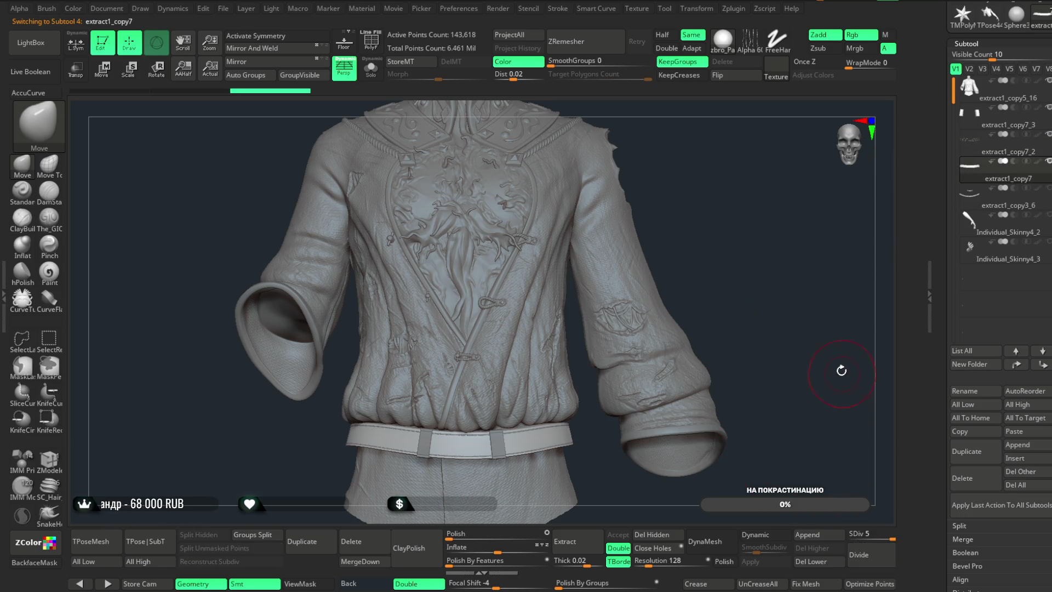
click(816, 562)
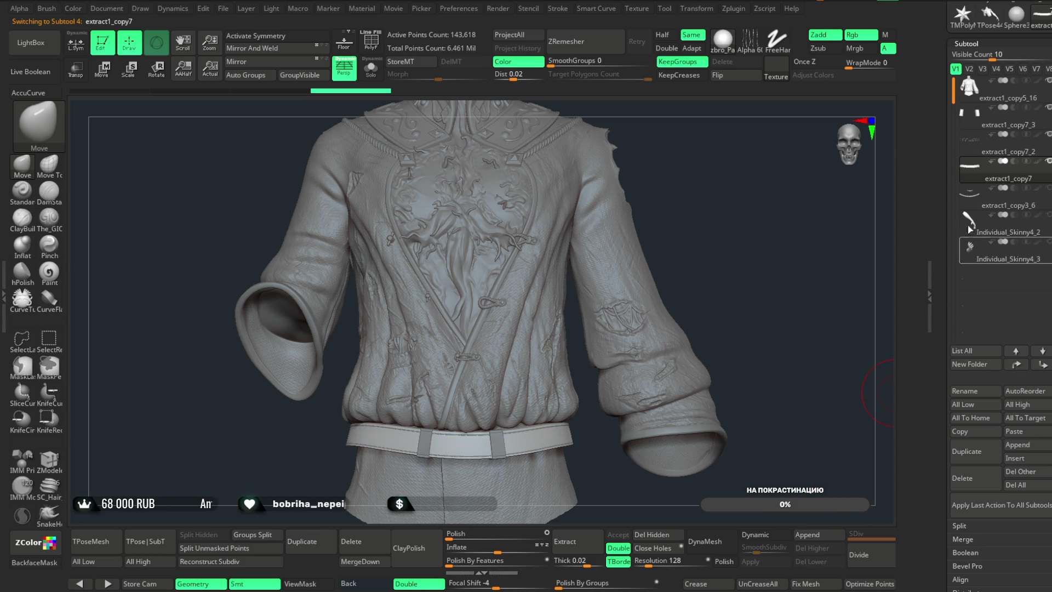
- Merge the belt down into robe subtool extract1_copy5_16, confirming the undo warning
click(998, 98)
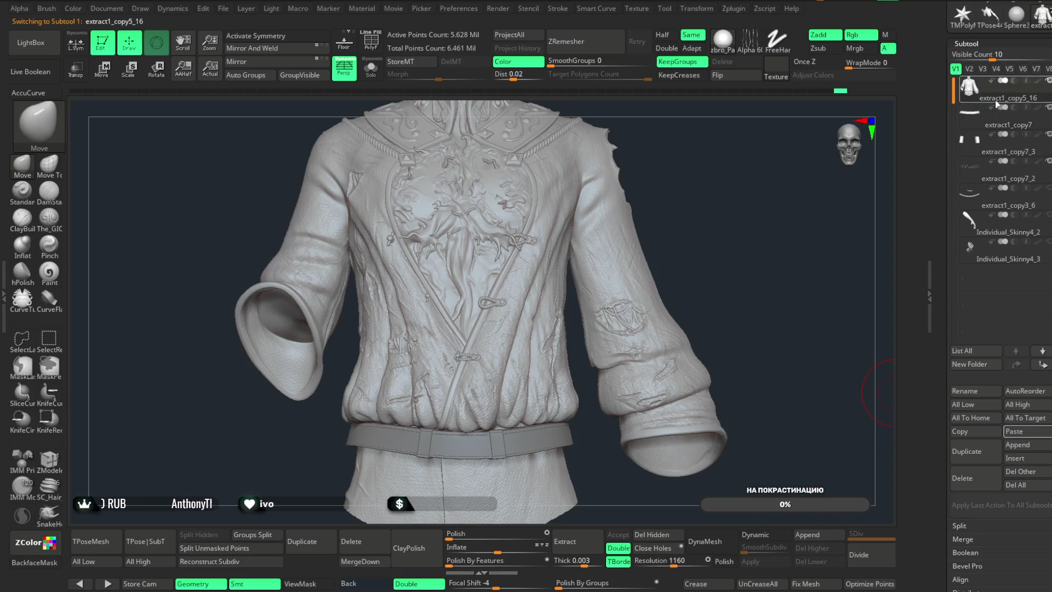
click(361, 562)
click(327, 579)
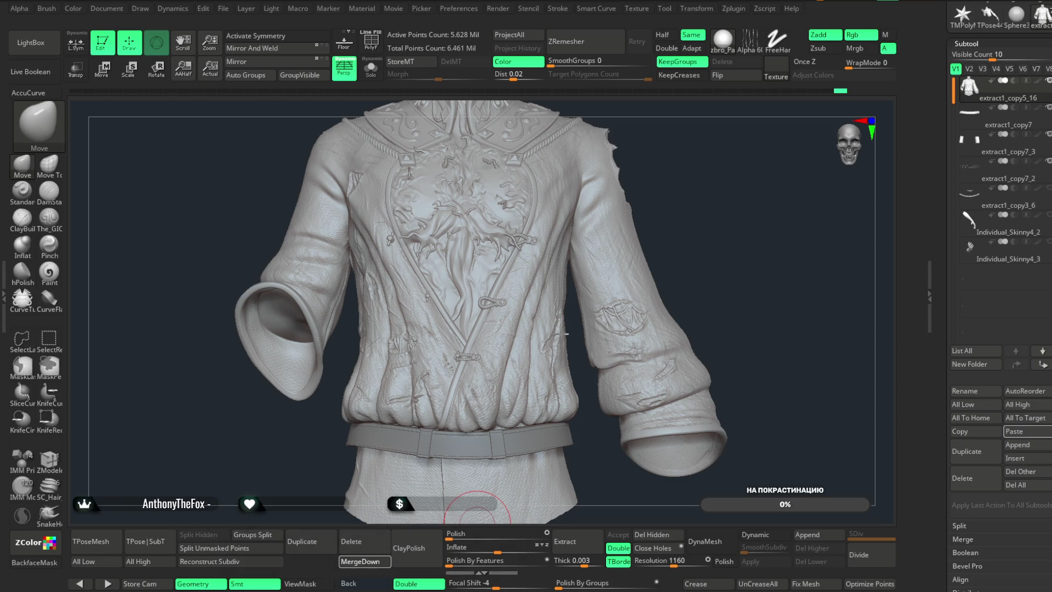
mouse_move(706, 220)
mouse_down()
mouse_move(648, 200)
mouse_move(686, 204)
mouse_up()
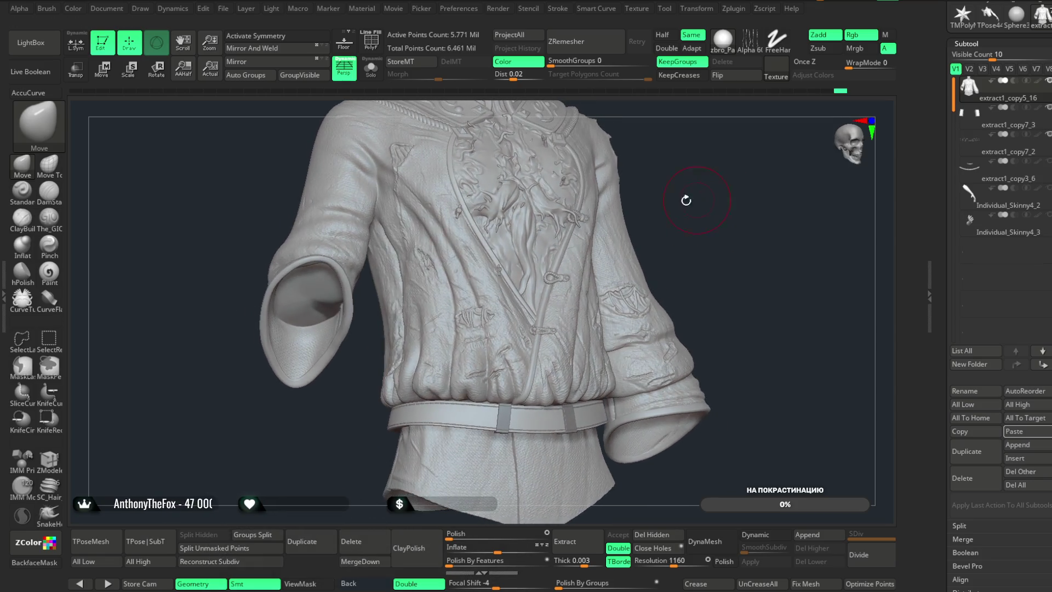
key(w)
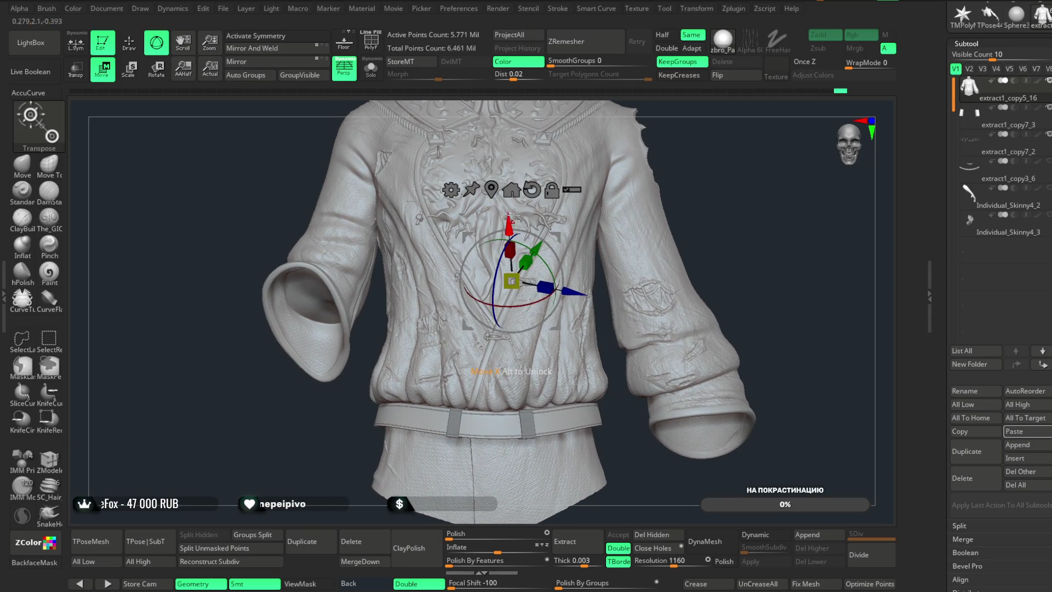
- Reset the gizmo orientation and fuse robe and belt with Remesh By Union (5.550 million points)
click(532, 190)
click(451, 192)
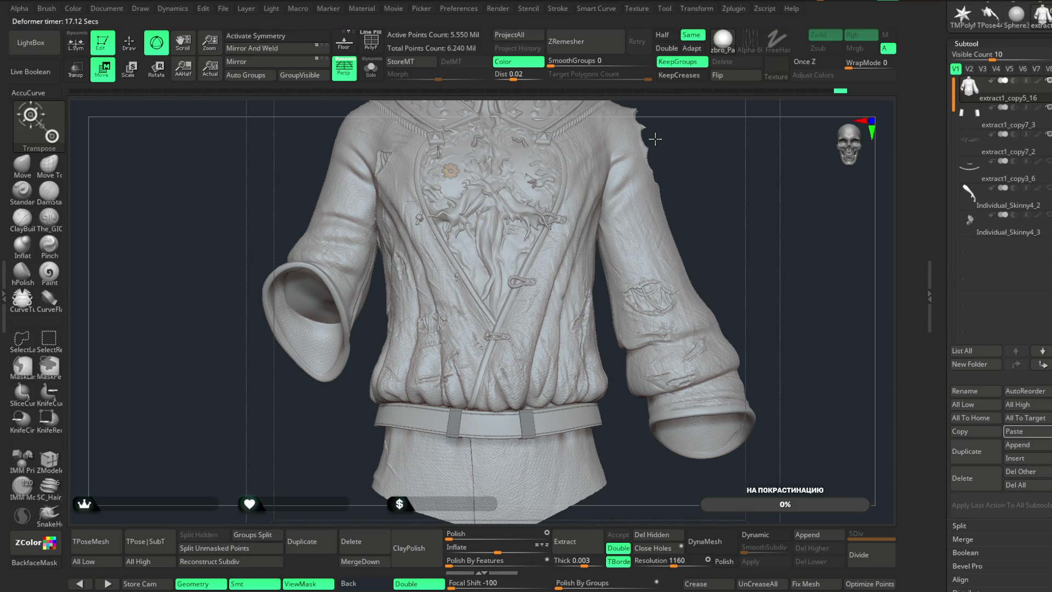
click(450, 171)
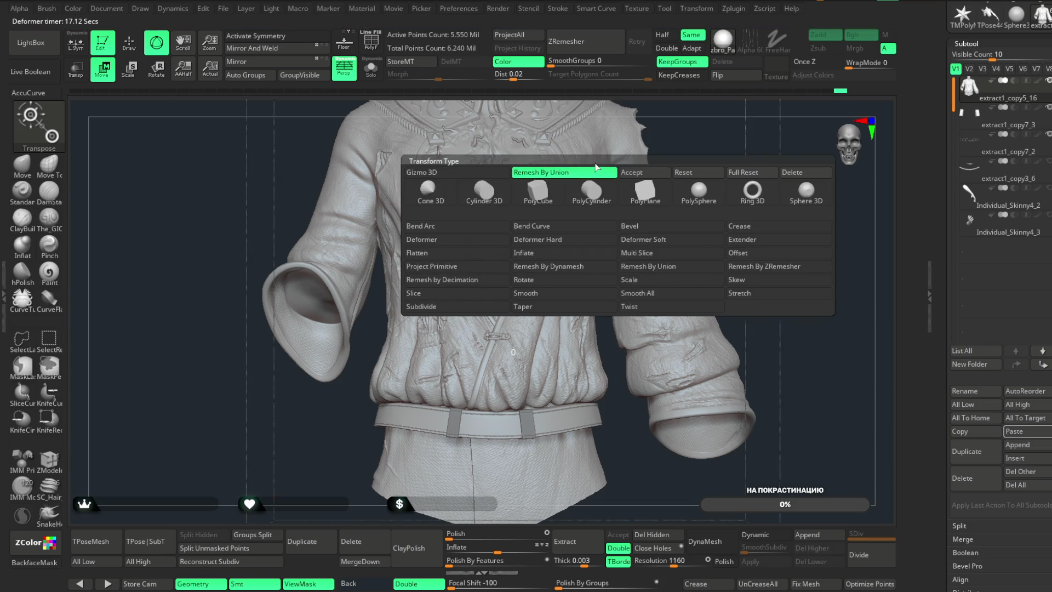
- Show polygroup colours and hide the belt polygroup with a rectangle selection
click(371, 42)
click(366, 32)
key(q)
key(ctrl+shift)
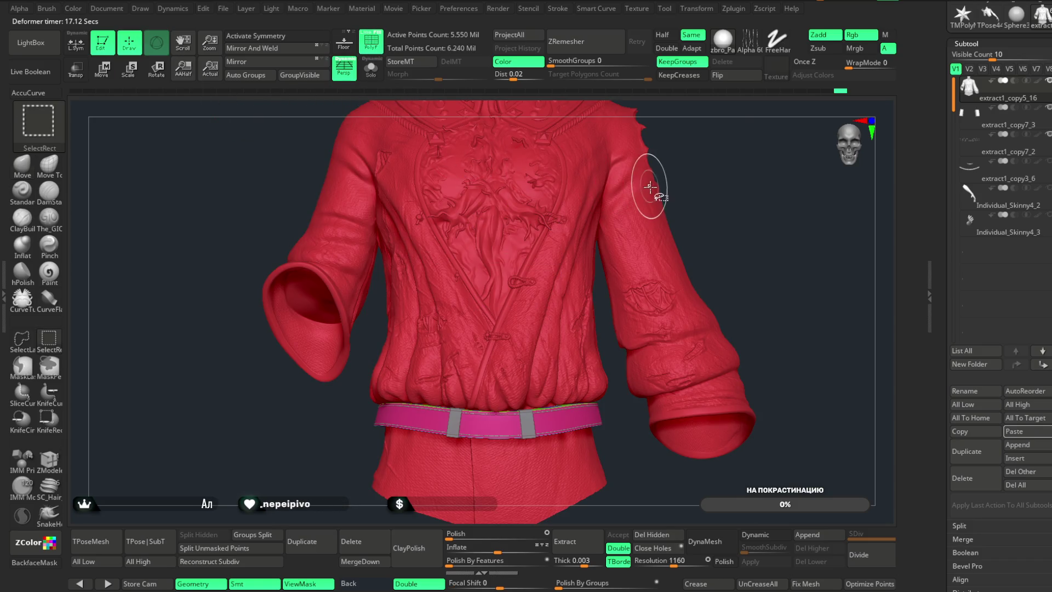
mouse_move(664, 181)
mouse_down()
mouse_move(747, 172)
mouse_move(481, 157)
mouse_up()
- Solo the robe and mark the hem below the waist for hiding
click(380, 75)
mouse_move(730, 176)
mouse_down()
mouse_move(736, 190)
mouse_move(728, 174)
mouse_move(700, 173)
mouse_move(705, 206)
mouse_move(685, 181)
mouse_move(700, 176)
mouse_move(354, 469)
mouse_up()
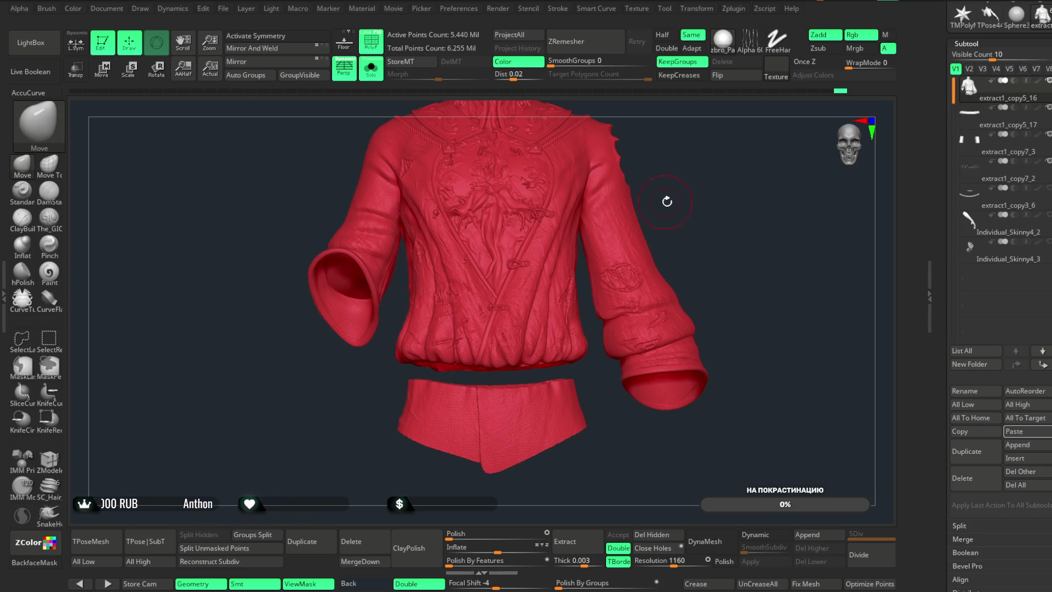
alt+drag(712, 162, 642, 480)
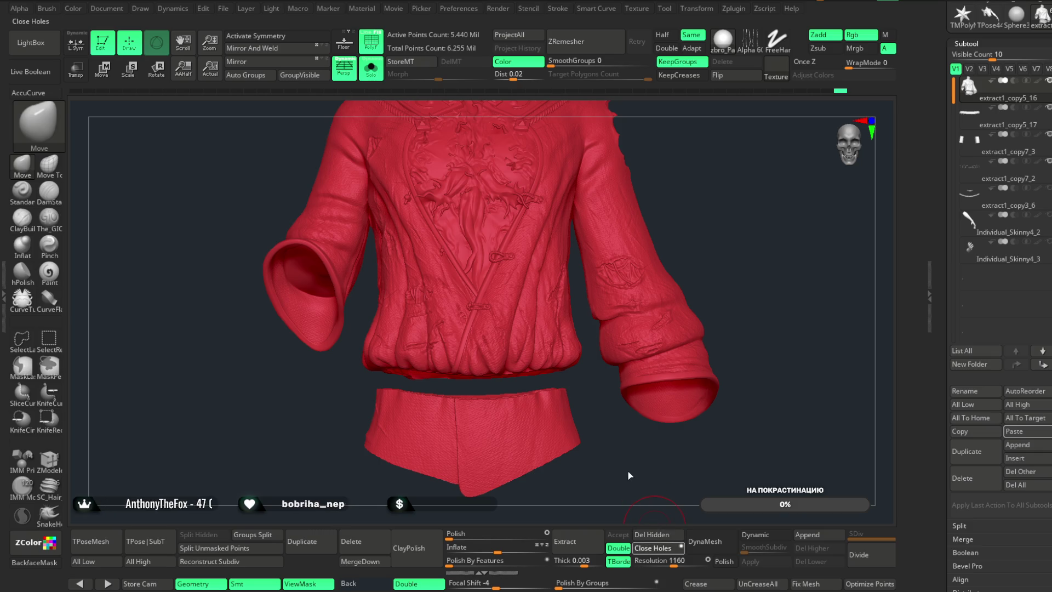
mouse_move(630, 468)
alt+mouse_down()
mouse_move(640, 441)
mouse_move(592, 364)
alt+mouse_up()
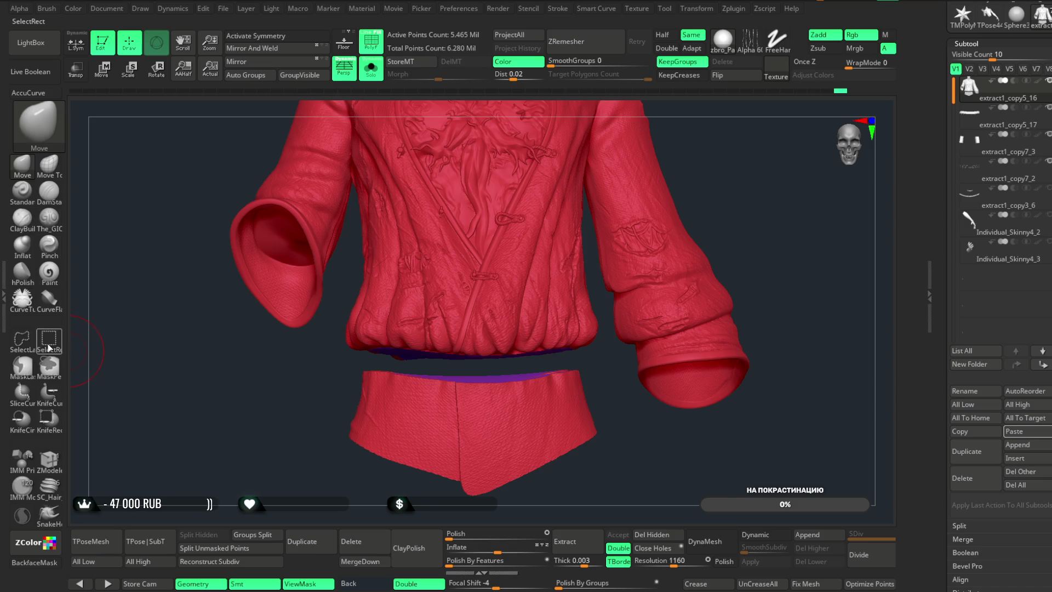
mouse_move(589, 355)
ctrl+shift+mouse_down()
mouse_move(329, 373)
mouse_move(603, 494)
mouse_move(669, 486)
mouse_move(627, 447)
mouse_move(681, 437)
mouse_move(649, 444)
mouse_move(643, 484)
ctrl+shift+mouse_up()
- Delete the hidden hem geometry and toggle visibility by polygroup
click(663, 535)
mouse_move(569, 452)
mouse_down()
mouse_move(789, 242)
mouse_move(737, 207)
mouse_move(742, 238)
mouse_move(742, 188)
mouse_move(742, 202)
mouse_move(723, 203)
mouse_up()
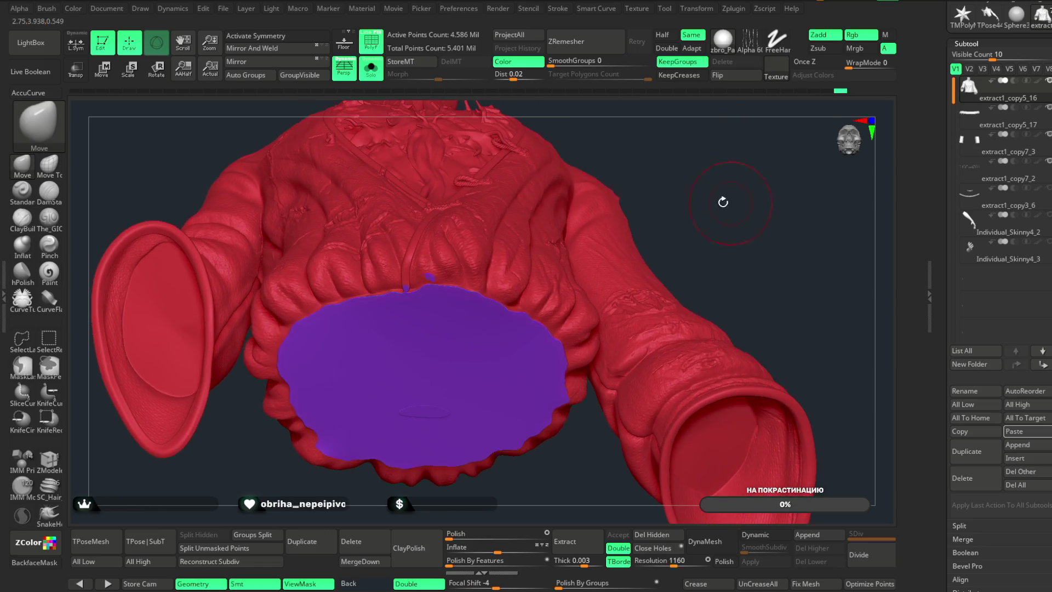
click(298, 81)
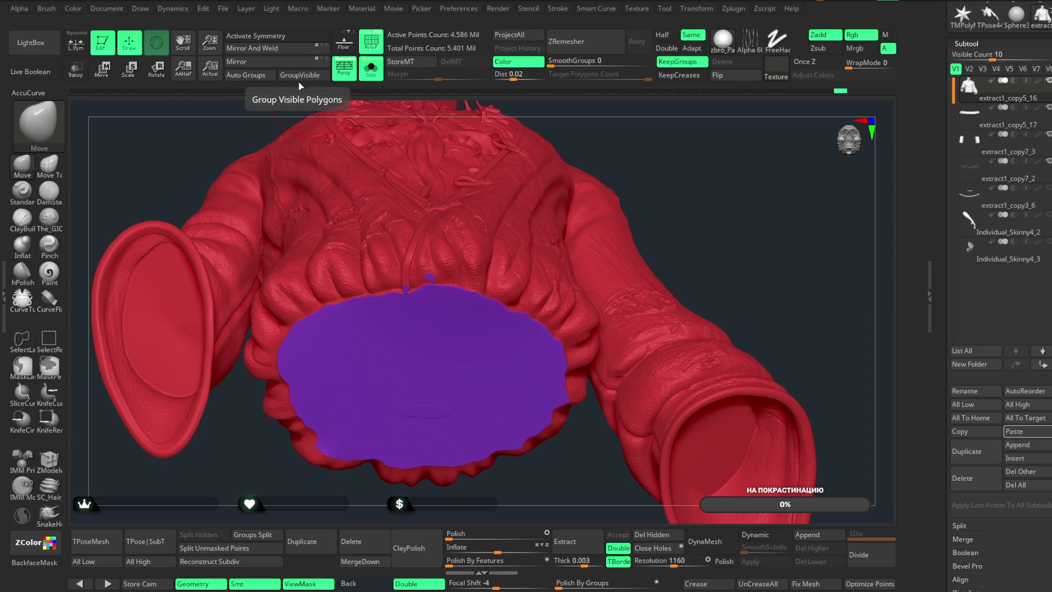
- Step back through the undo history to restore the full 5.771-million-point mesh
key(ctrl)
ctrl+shift+click(675, 146)
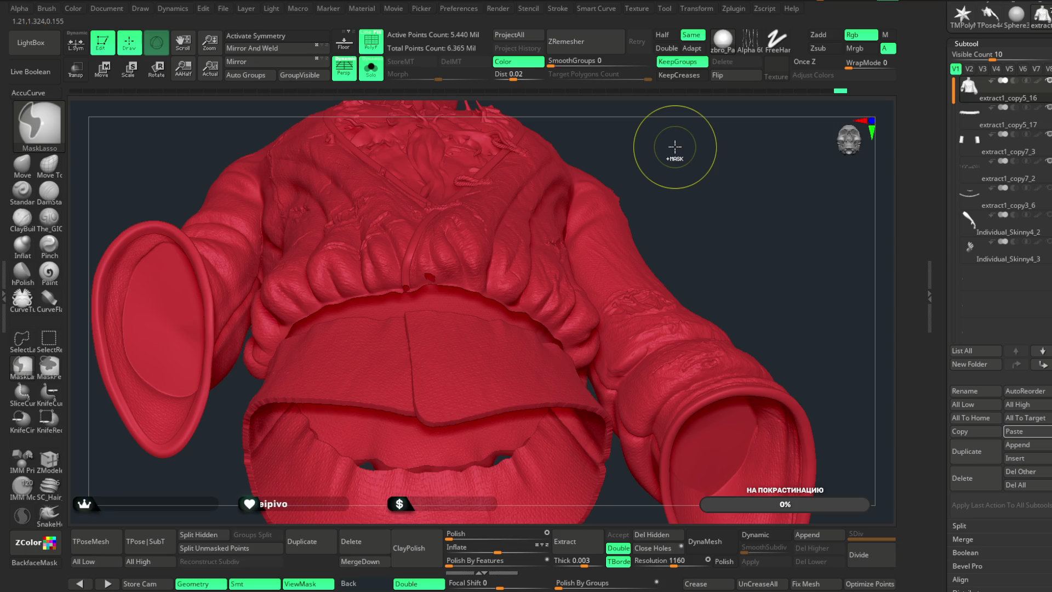
ctrl+shift+click(675, 147)
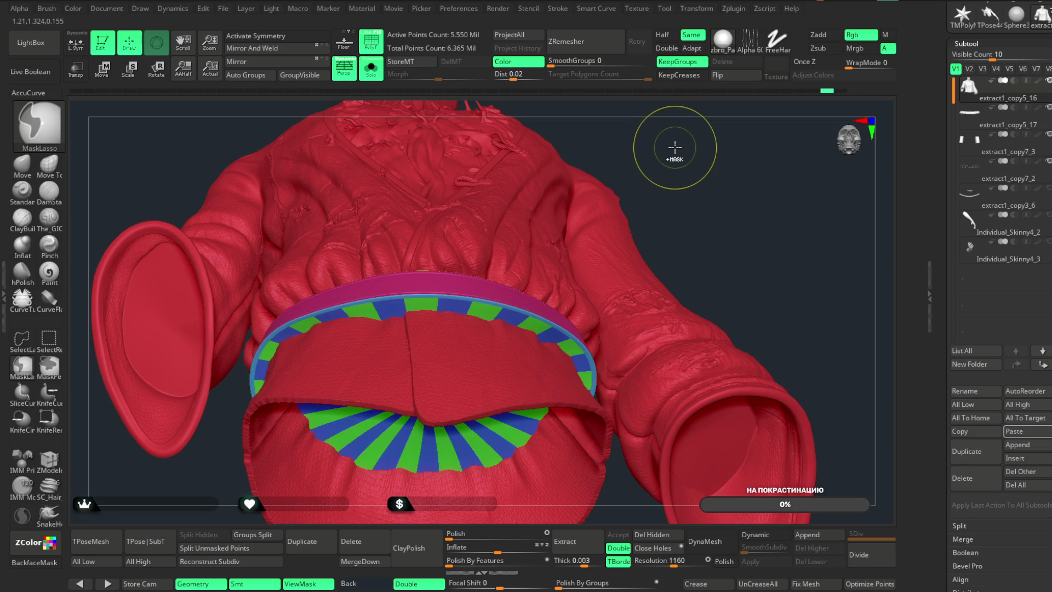
ctrl+shift+click(675, 147)
mouse_move(676, 152)
mouse_down()
mouse_move(685, 195)
mouse_move(728, 217)
mouse_move(522, 251)
mouse_up()
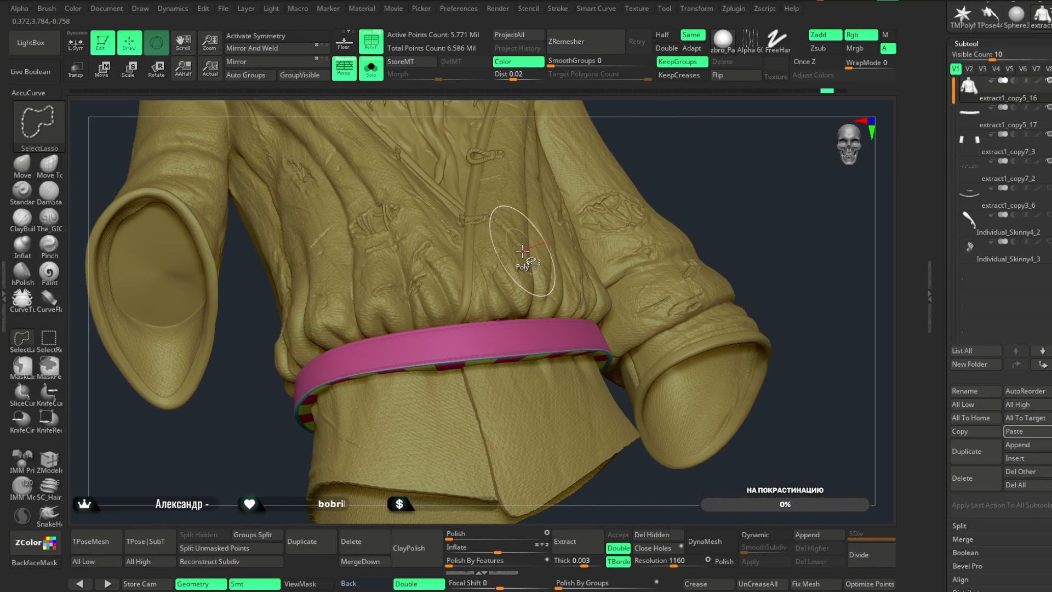
- Hide the pink belt polygroup and zoom in on the waist folds
click(49, 340)
ctrl+shift+click(500, 269)
mouse_move(631, 246)
mouse_down()
mouse_move(694, 141)
mouse_move(689, 194)
mouse_move(520, 274)
mouse_move(502, 299)
mouse_up()
key(space)
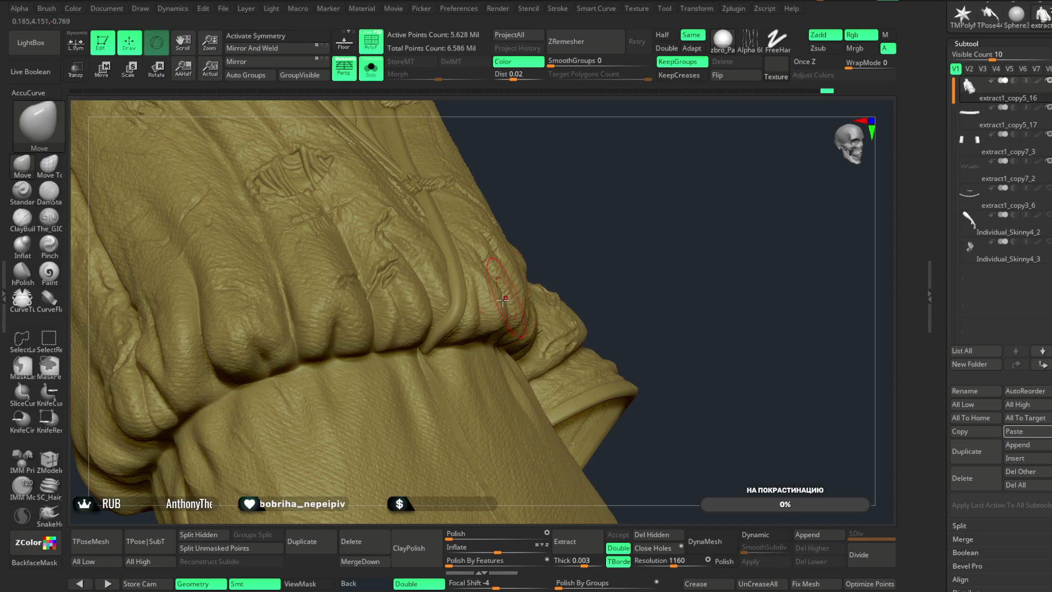
drag(546, 253, 538, 314)
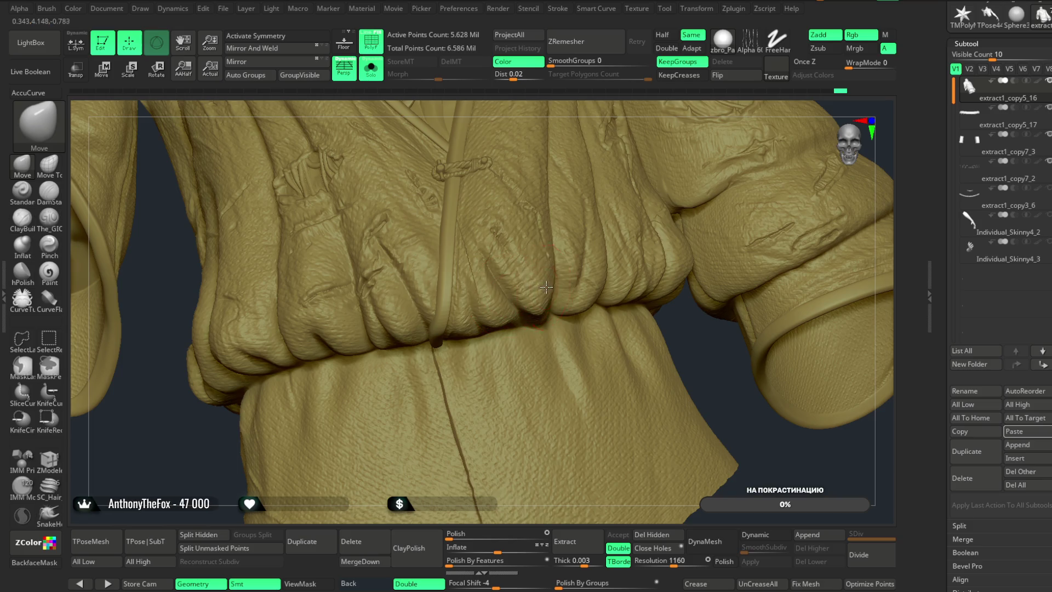
- Orbit around the waistband folds, then unhide the pink band and face the whole jacket
drag(634, 112, 560, 296)
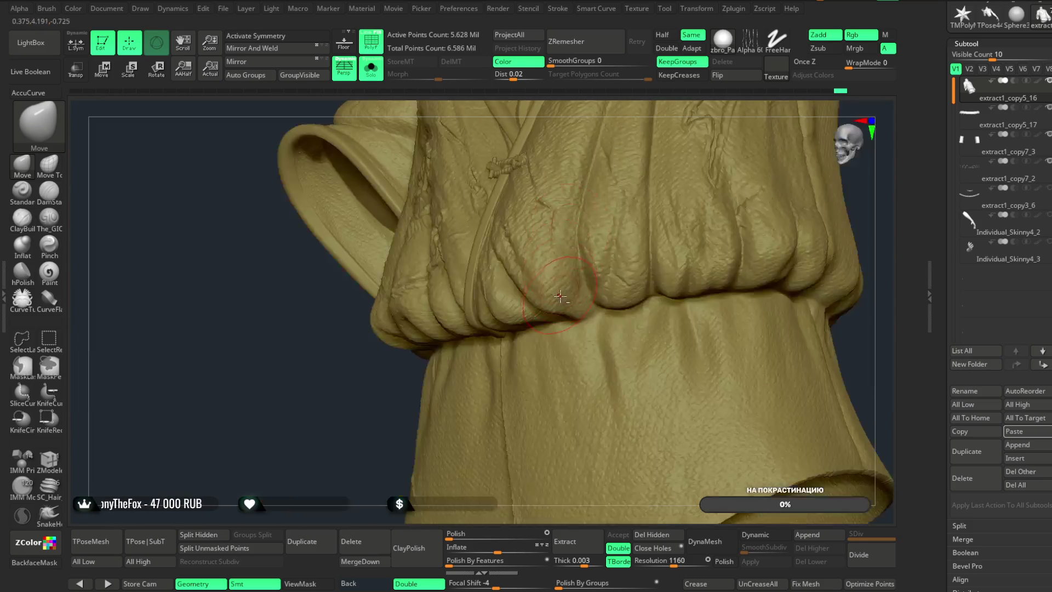
drag(372, 419, 514, 291)
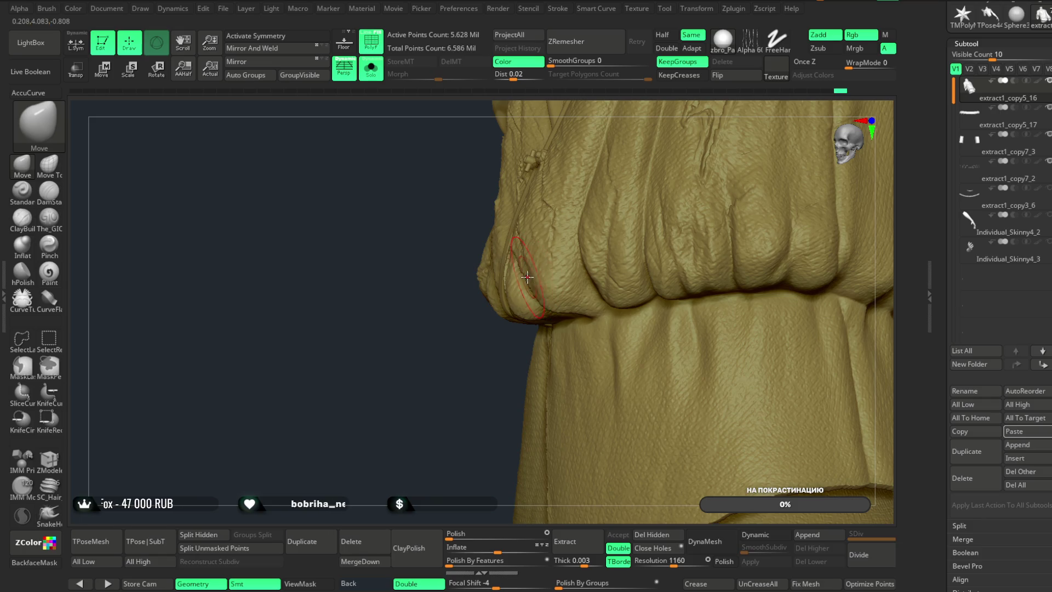
drag(535, 329, 504, 358)
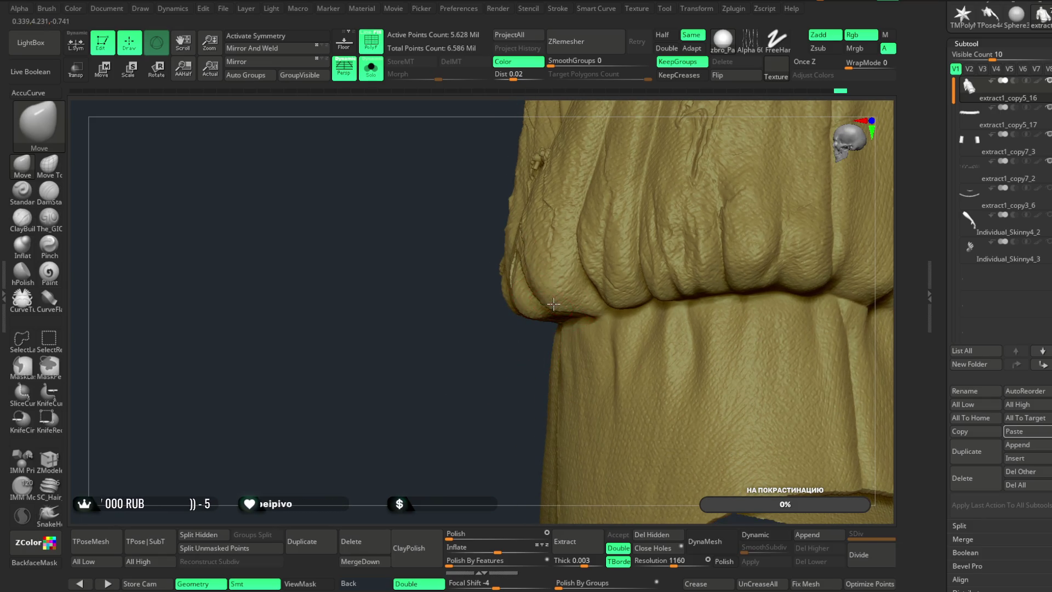
drag(478, 410, 554, 313)
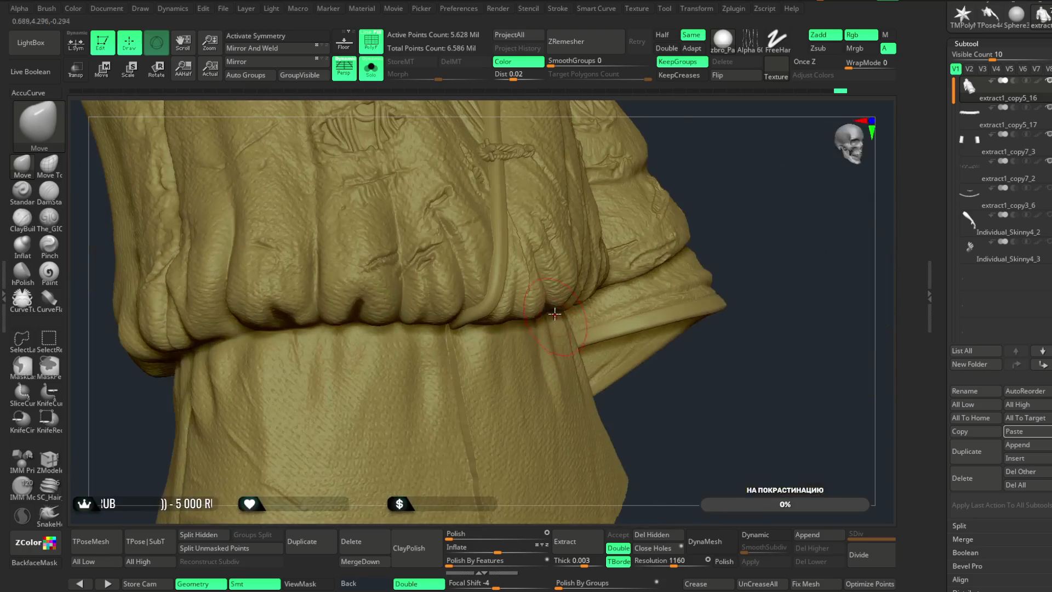
drag(706, 141, 559, 300)
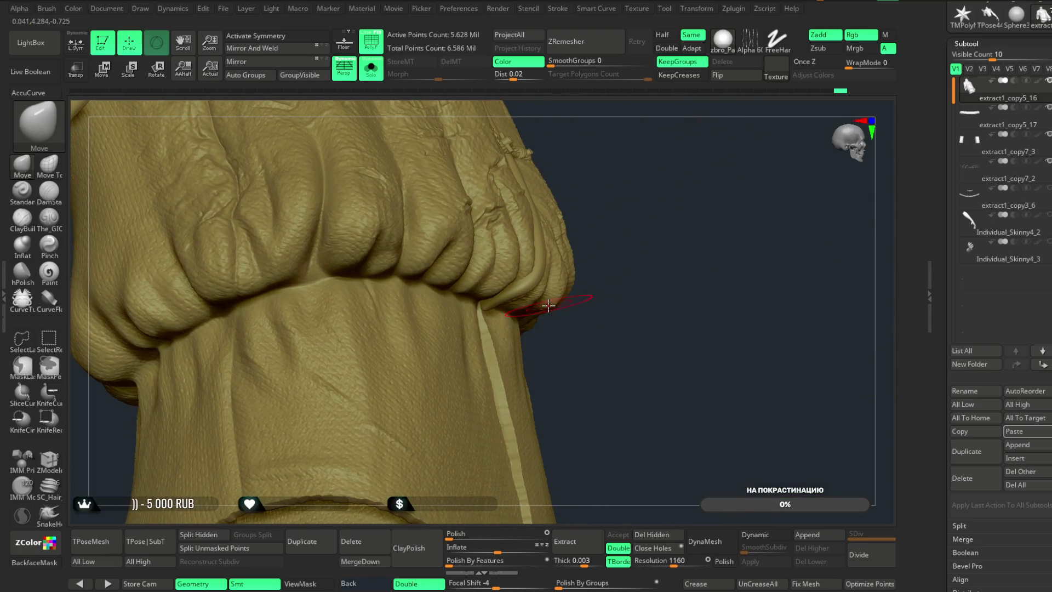
drag(631, 189, 616, 221)
ctrl+shift+click(642, 185)
mouse_move(733, 387)
mouse_down()
mouse_move(763, 176)
mouse_move(804, 242)
mouse_move(742, 232)
mouse_move(609, 295)
mouse_up()
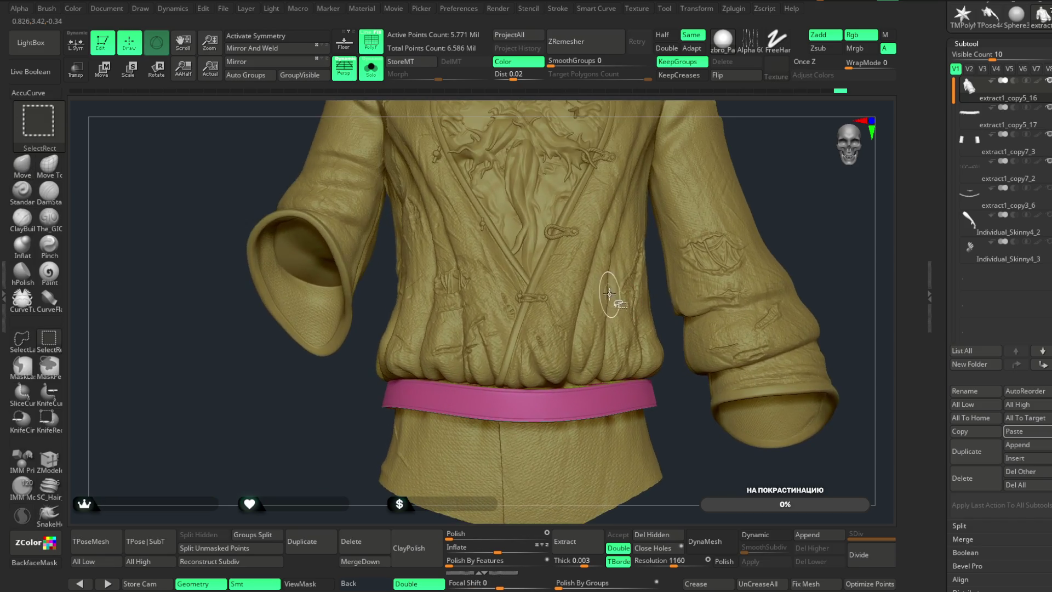
- Isolate the waistband and inspect it from above and below
alt+click(609, 295)
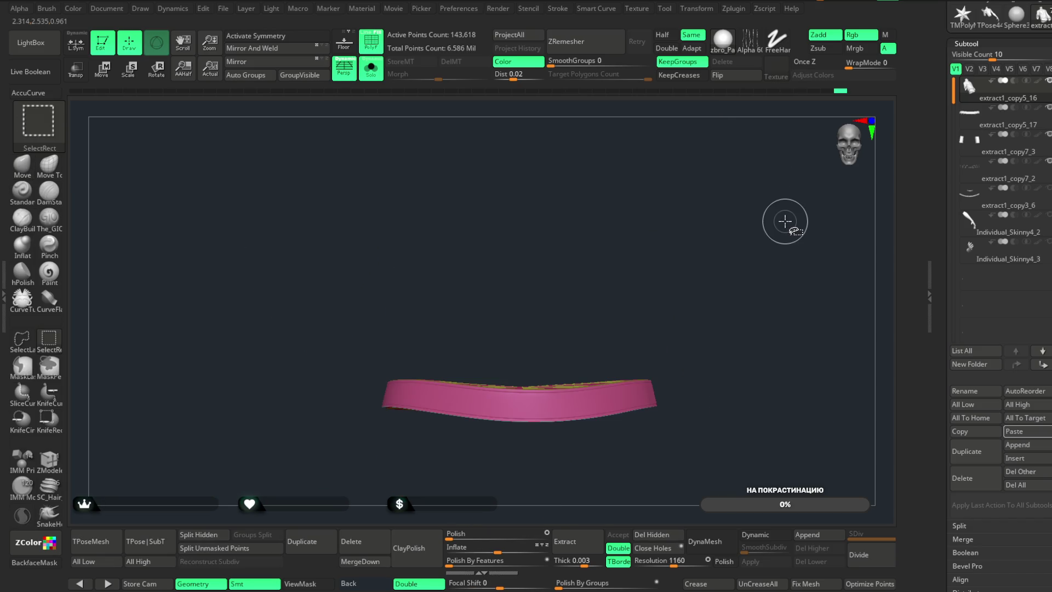
drag(778, 220, 774, 234)
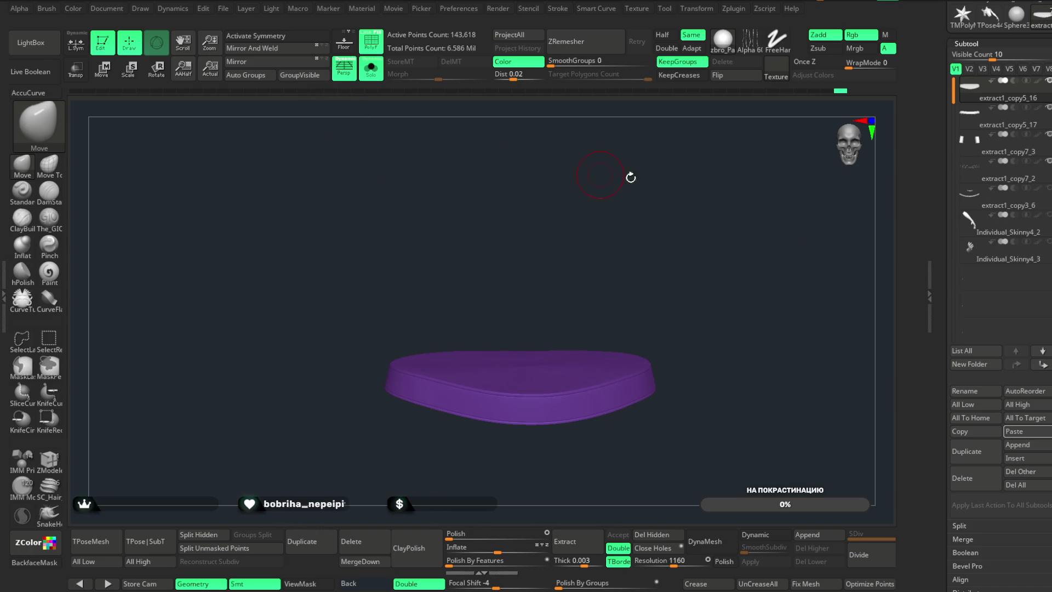
ctrl+shift+click(794, 186)
drag(781, 204, 789, 43)
drag(752, 171, 724, 328)
- Apply Remesh By Union from the gizmo options to fuse the visible pieces
click(107, 79)
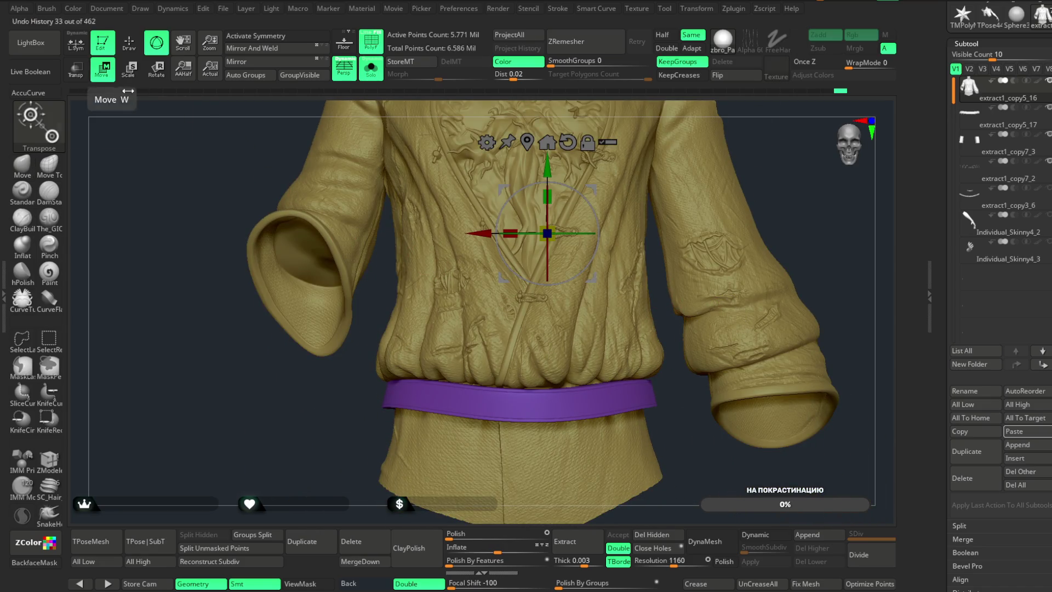
click(487, 145)
click(723, 216)
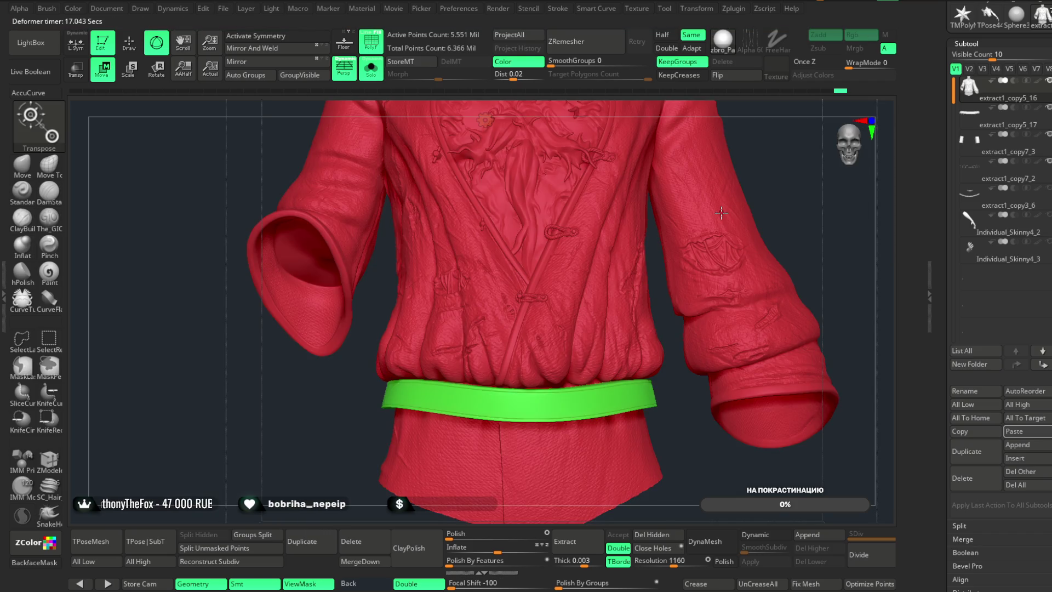
scroll(785, 206, down, 3)
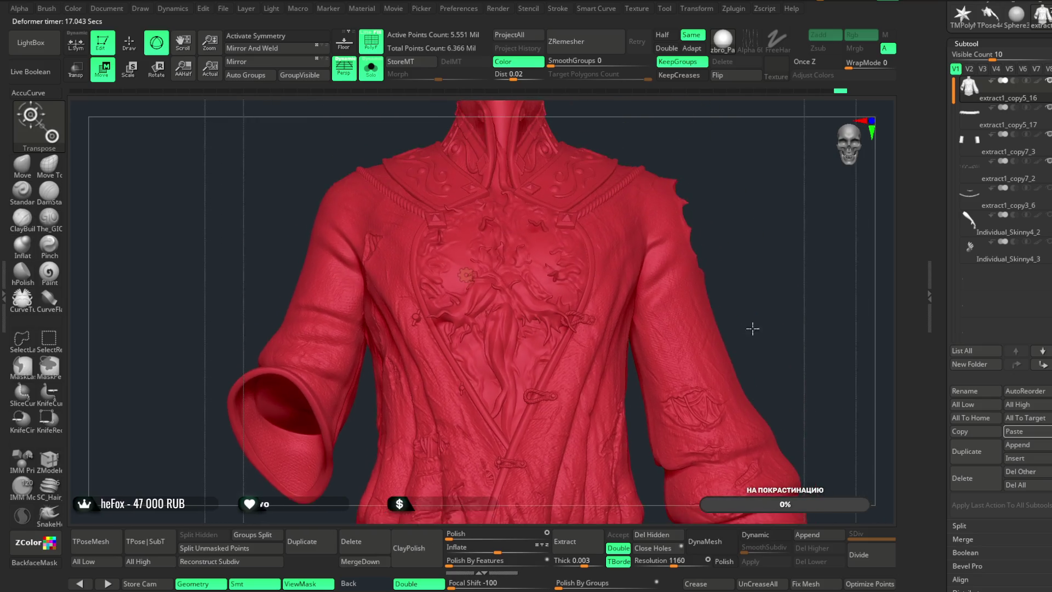
key(f)
click(465, 279)
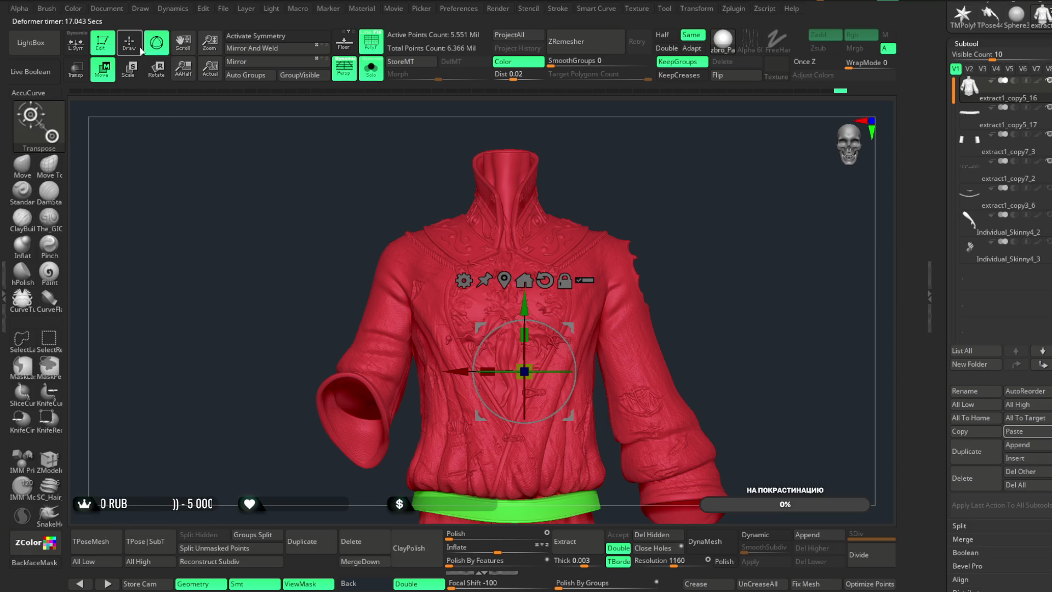
- Return to sculpting and hide the belt's polygroup
click(140, 49)
mouse_move(595, 223)
right_down()
mouse_move(565, 316)
mouse_move(792, 198)
mouse_move(639, 277)
right_up()
ctrl+shift+click(568, 329)
mouse_move(713, 472)
right_down()
mouse_move(644, 439)
mouse_move(606, 472)
right_up()
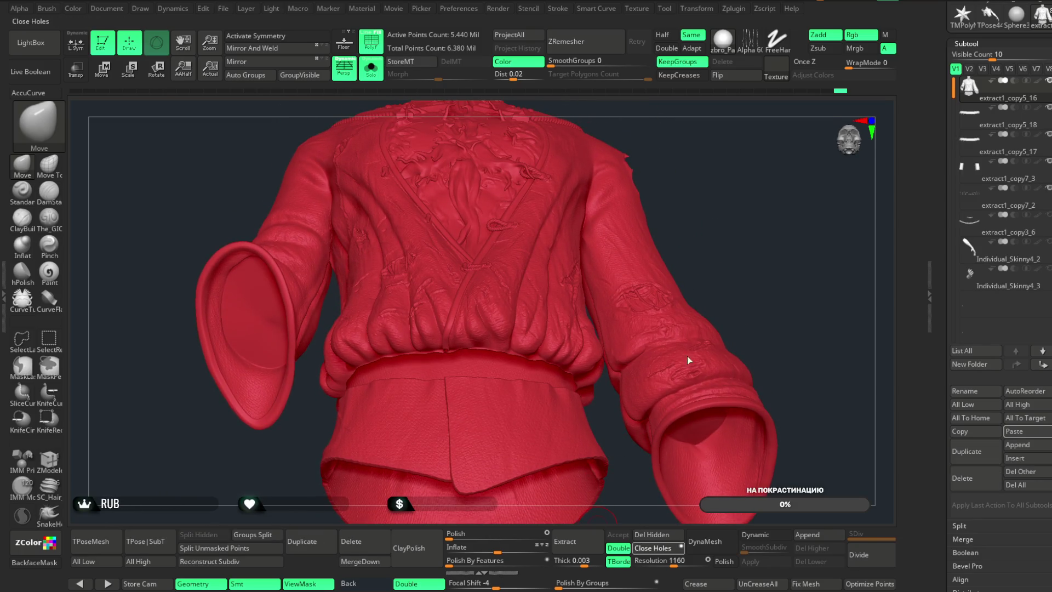
- Auto-group the tunic by connected pieces and hide the hem below the waist
mouse_move(755, 219)
right_down()
mouse_move(753, 266)
mouse_move(747, 257)
right_up()
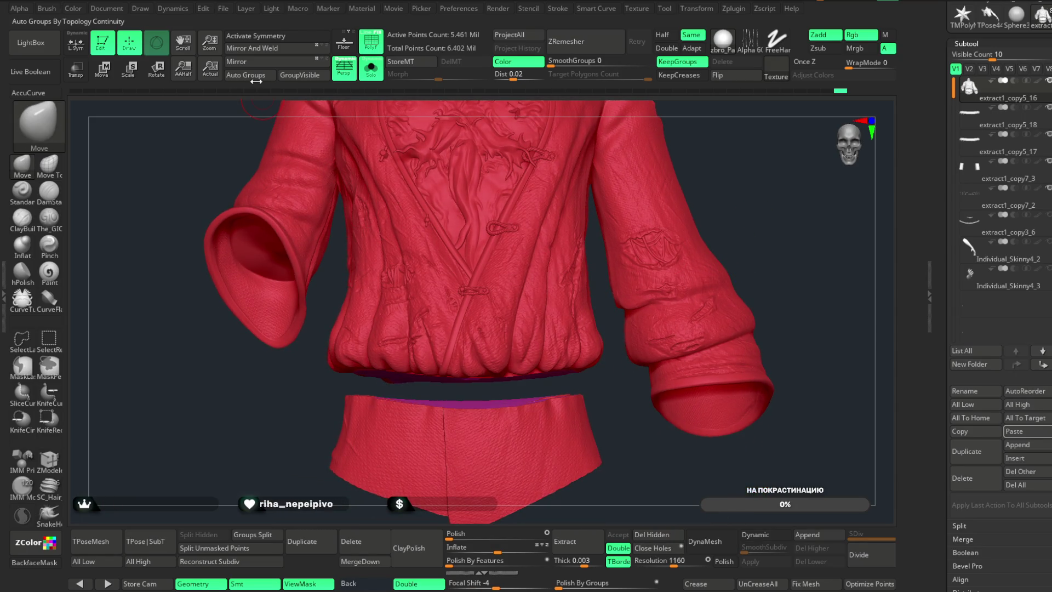
click(246, 75)
key(shift+f)
mouse_move(685, 207)
mouse_down()
mouse_move(777, 206)
mouse_move(758, 216)
mouse_move(753, 189)
mouse_move(534, 331)
mouse_up()
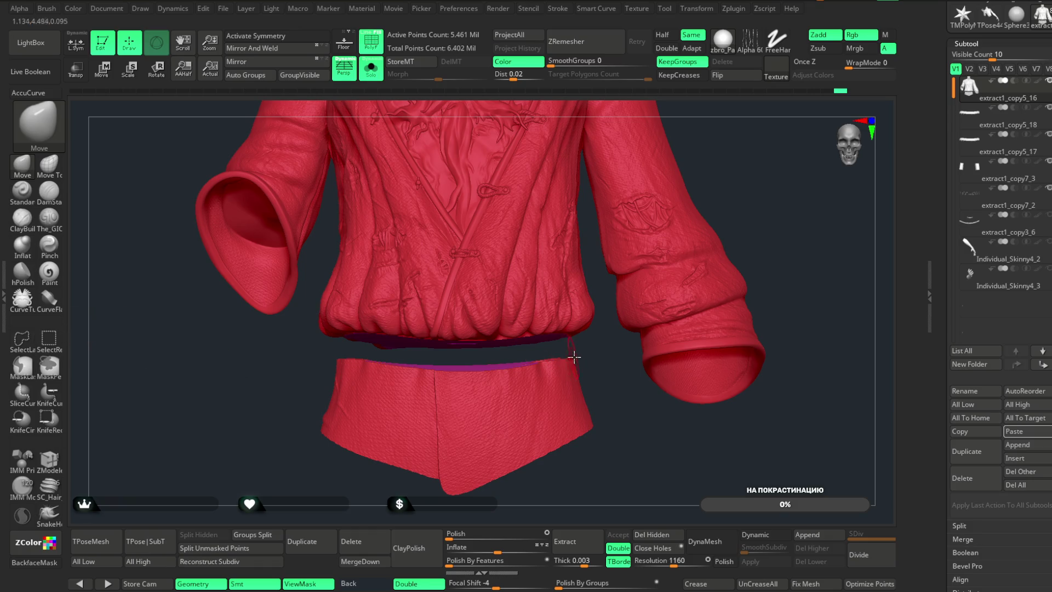
mouse_move(574, 356)
ctrl+shift+mouse_down()
mouse_move(373, 357)
mouse_move(274, 375)
mouse_move(636, 513)
mouse_move(661, 488)
mouse_move(653, 471)
mouse_move(735, 263)
mouse_move(728, 331)
mouse_move(757, 319)
ctrl+shift+mouse_up()
mouse_move(707, 172)
mouse_down()
mouse_move(709, 207)
mouse_move(716, 176)
mouse_move(720, 193)
mouse_move(647, 329)
mouse_move(571, 423)
mouse_move(514, 343)
mouse_up()
- Isolate the purple hem piece and the flat disk cap in turn, unhiding between
ctrl+shift+click(510, 328)
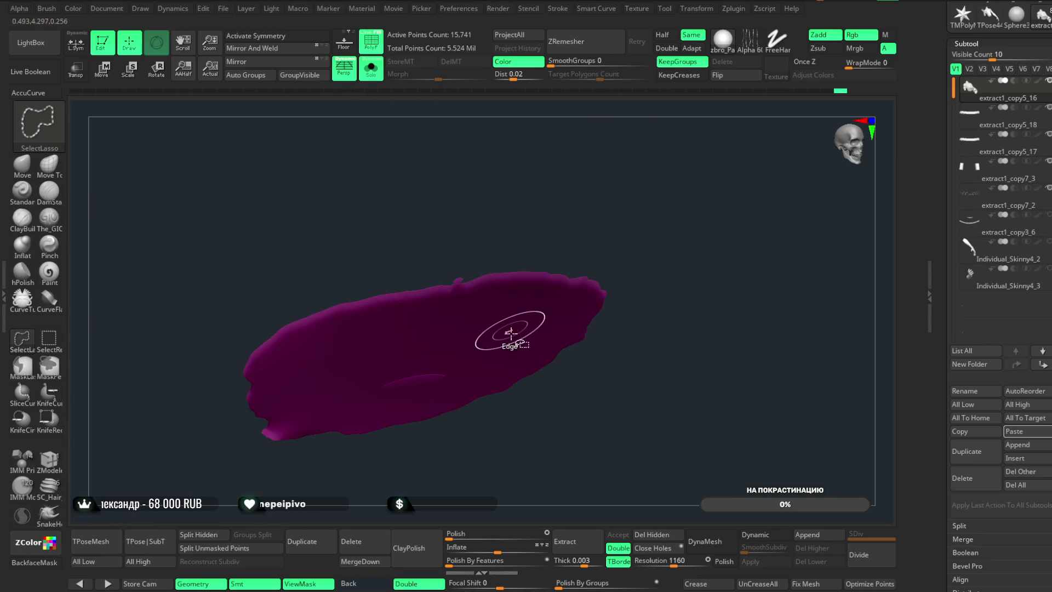
ctrl+shift+click(565, 432)
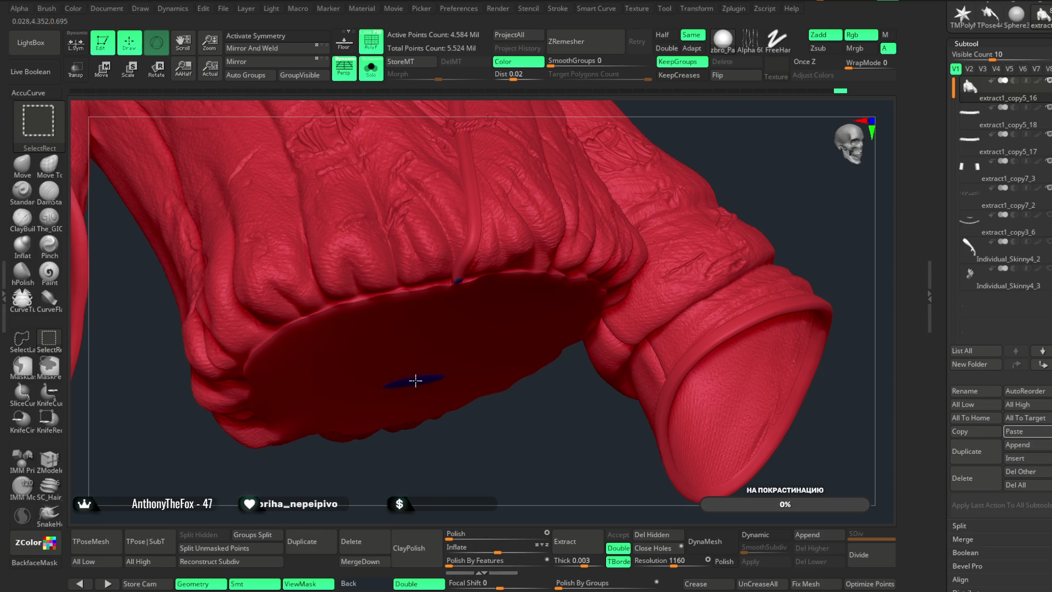
ctrl+shift+click(418, 379)
mouse_move(529, 436)
ctrl+shift+mouse_down()
mouse_move(533, 472)
mouse_move(547, 376)
mouse_move(416, 381)
ctrl+shift+mouse_up()
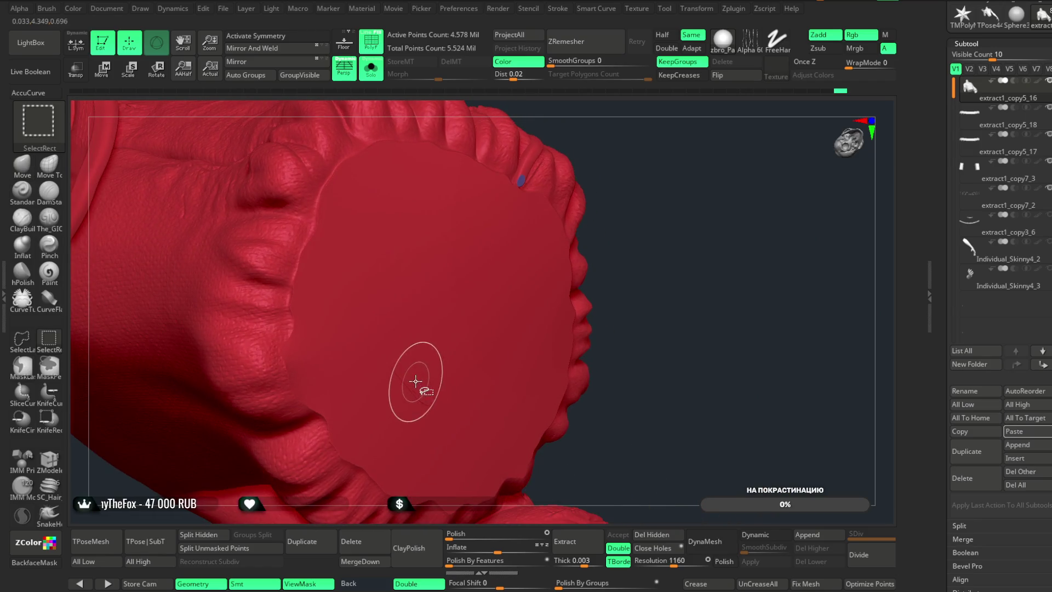
ctrl+shift+click(417, 379)
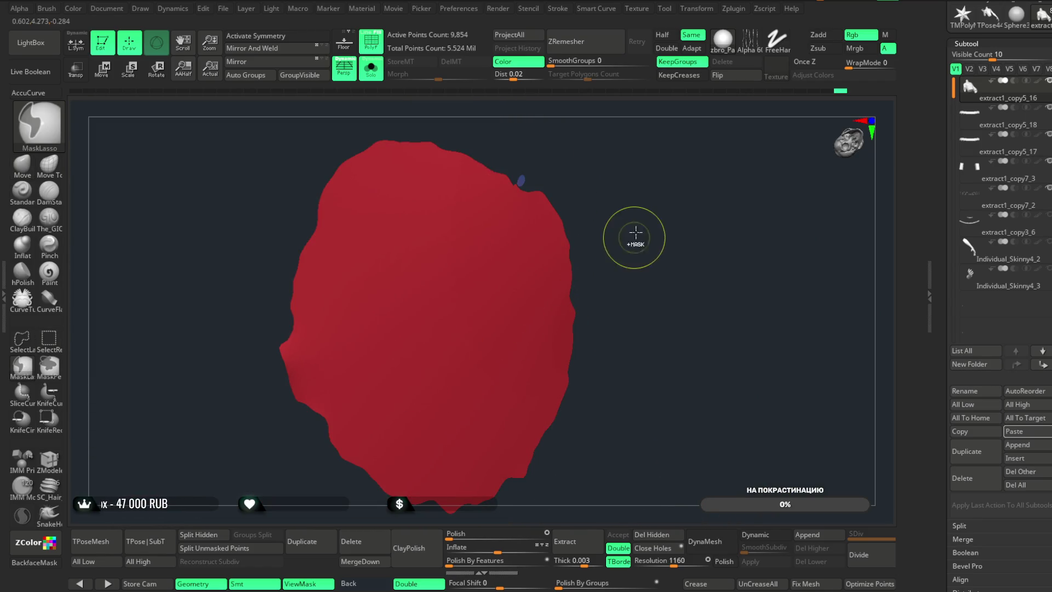
ctrl+shift+click(646, 245)
mouse_move(645, 245)
mouse_down()
mouse_move(705, 235)
mouse_move(667, 238)
mouse_move(610, 352)
mouse_move(606, 336)
mouse_move(542, 436)
mouse_move(549, 447)
mouse_move(608, 336)
mouse_move(623, 364)
mouse_move(623, 434)
mouse_move(613, 439)
mouse_move(627, 347)
mouse_move(665, 312)
mouse_move(482, 364)
mouse_move(411, 428)
mouse_move(366, 433)
mouse_up()
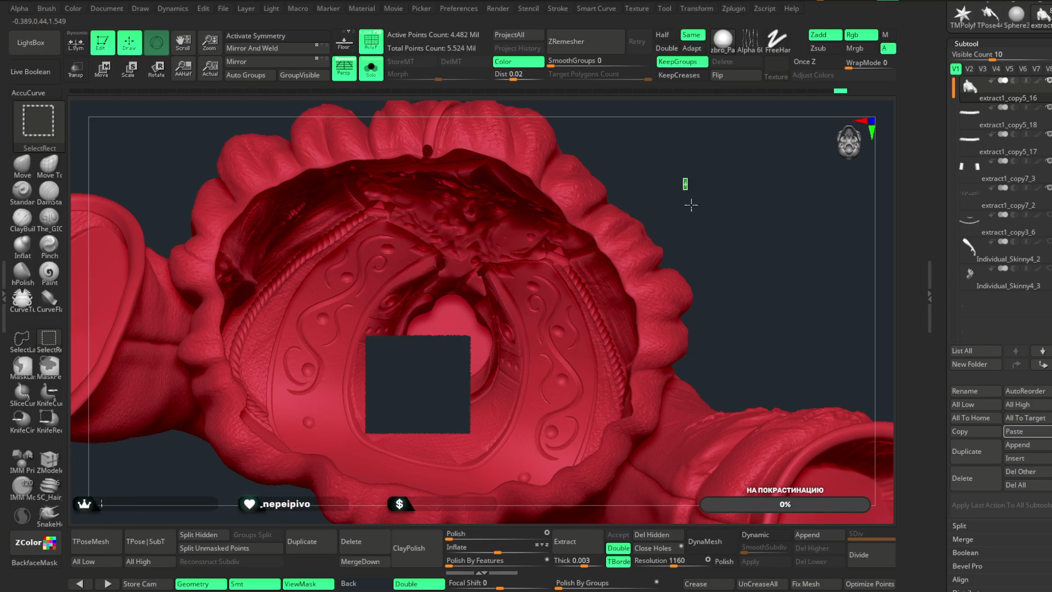
- Hide the cuff piece, give the blob its own polygroup, unhide everything, and undo once
mouse_move(679, 184)
mouse_down()
mouse_move(545, 192)
mouse_move(564, 235)
mouse_up()
mouse_move(524, 177)
ctrl+shift+mouse_down()
mouse_move(406, 383)
mouse_move(378, 398)
ctrl+shift+mouse_up()
ctrl+shift+drag(545, 330, 544, 330)
mouse_move(594, 249)
mouse_down()
mouse_move(592, 206)
mouse_move(581, 257)
mouse_move(585, 228)
mouse_up()
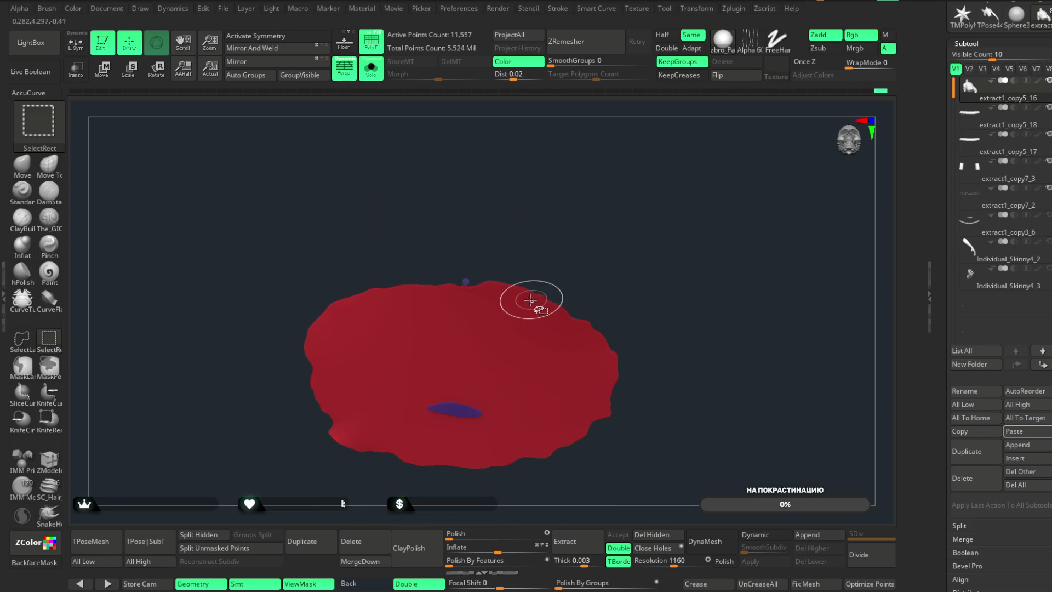
key(ctrl+w)
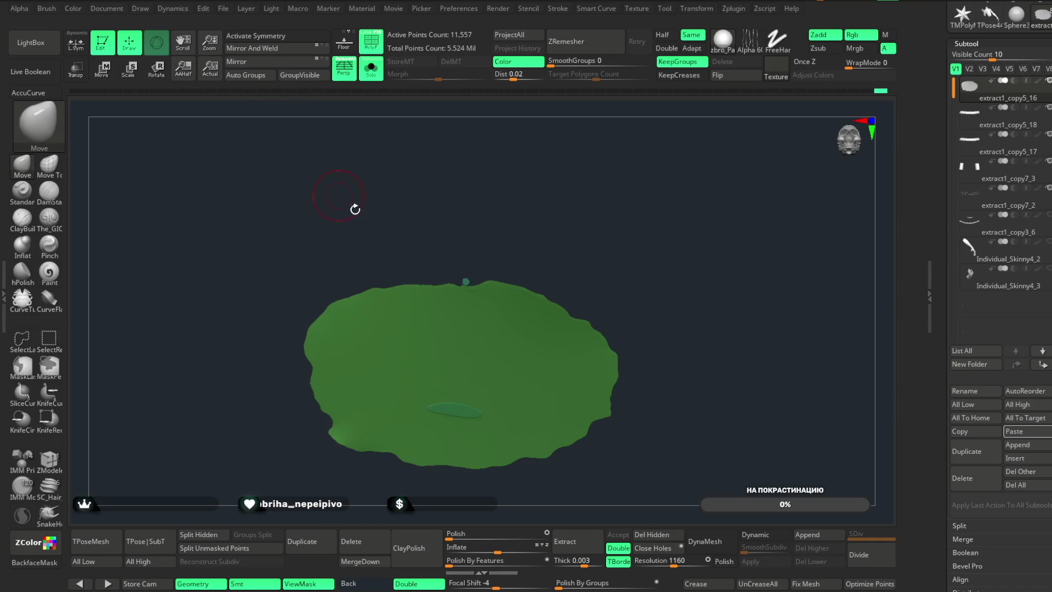
ctrl+alt+shift+click(518, 321)
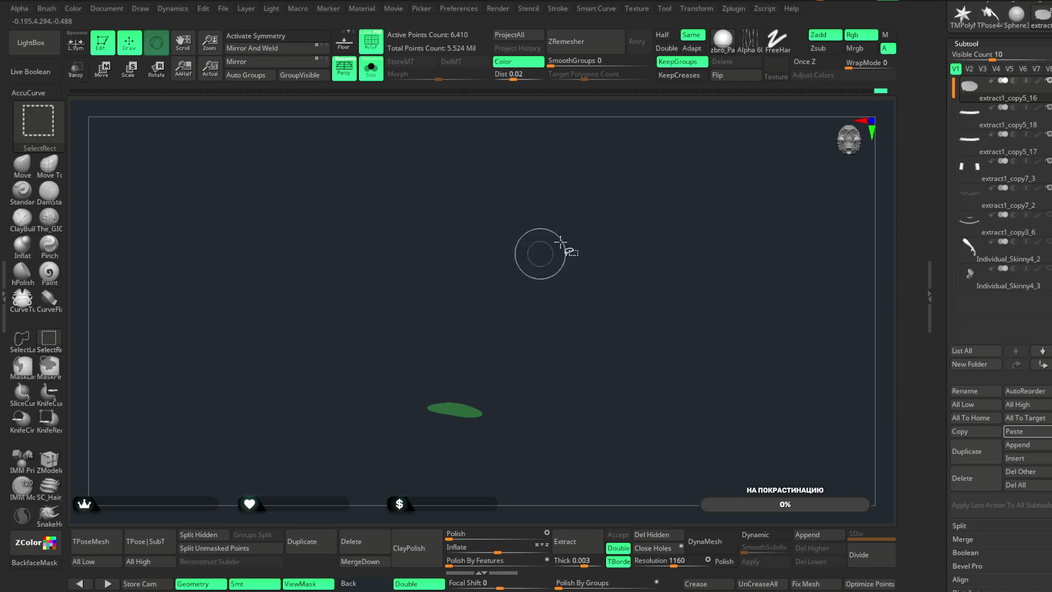
ctrl+shift+click(655, 223)
key(f)
mouse_move(705, 165)
alt+mouse_down()
mouse_move(703, 232)
mouse_move(564, 428)
mouse_move(559, 369)
mouse_move(673, 208)
alt+mouse_up()
key(ctrl+z)
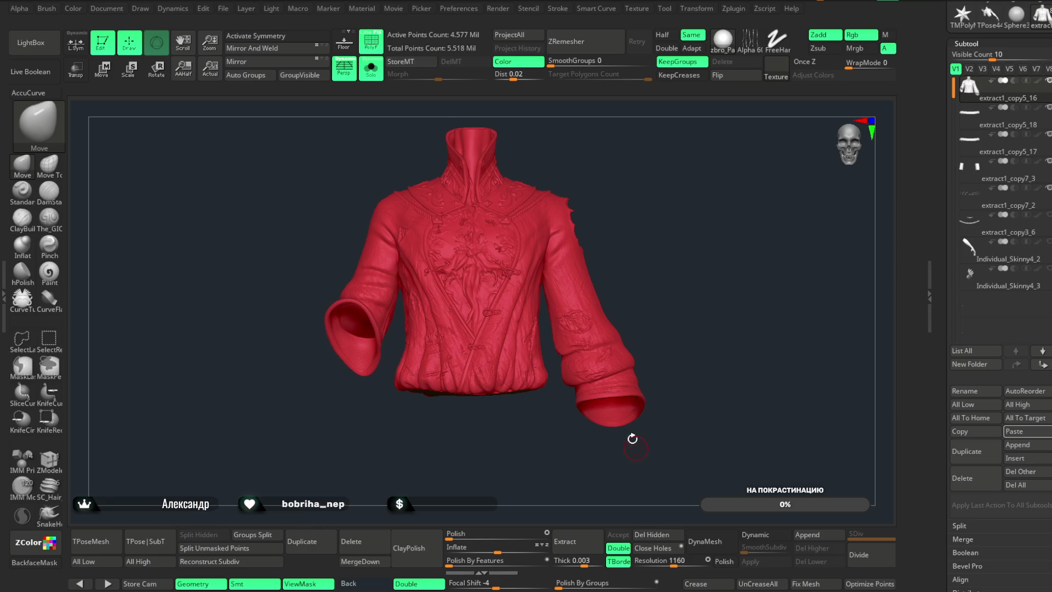
- Make the waistband the active subtool and isolate it in Solo view
click(371, 69)
mouse_move(681, 219)
mouse_down()
mouse_move(697, 225)
mouse_move(467, 376)
mouse_up()
alt+click(467, 376)
mouse_move(620, 260)
mouse_down()
mouse_move(634, 329)
mouse_move(674, 197)
mouse_move(497, 210)
mouse_up()
click(372, 68)
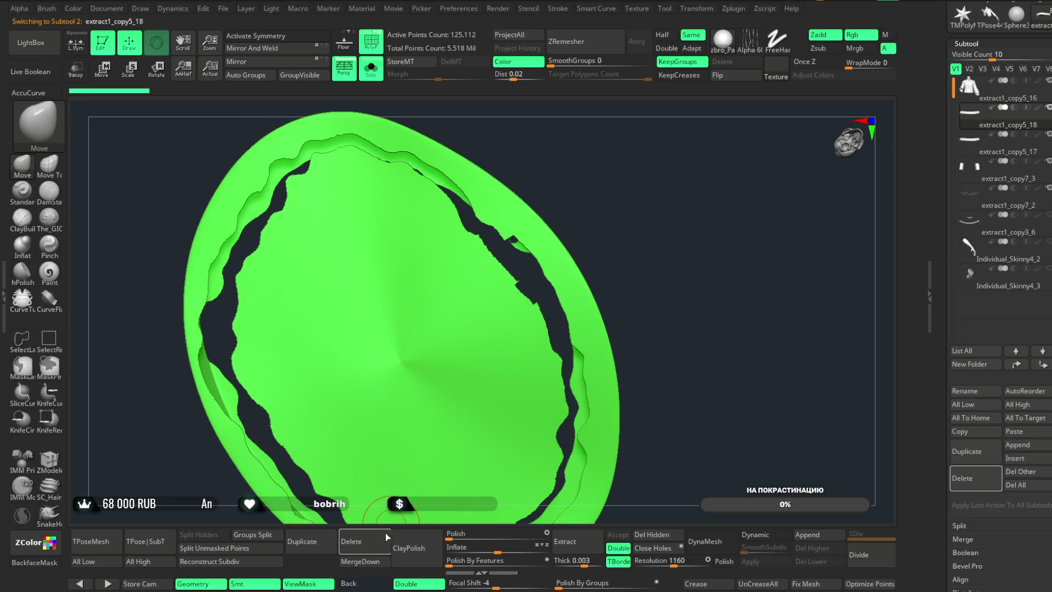
- Cap the waistband's open holes with Close Holes and inspect the caps without polygroup colours
click(657, 548)
mouse_move(606, 205)
mouse_down()
mouse_move(685, 307)
mouse_move(618, 353)
mouse_move(621, 236)
mouse_up()
key(shift+f)
mouse_move(406, 141)
mouse_down()
mouse_move(590, 184)
mouse_move(570, 200)
mouse_move(554, 190)
mouse_move(682, 188)
mouse_move(650, 170)
mouse_move(586, 189)
mouse_up()
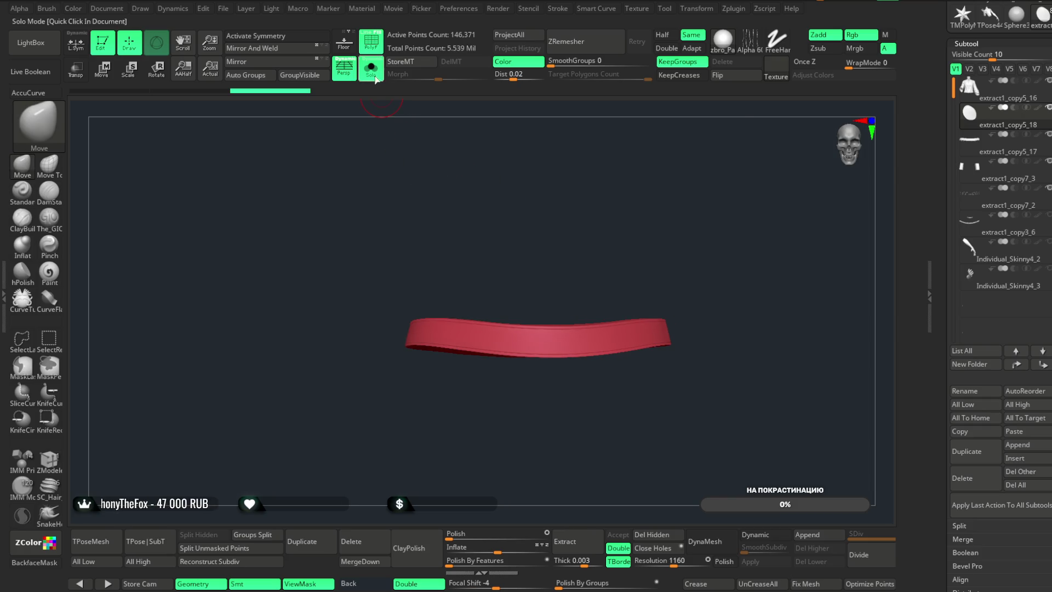
- Turn Solo off to show the grey tunic around its red belt, then save the project
click(371, 69)
drag(594, 406, 757, 299)
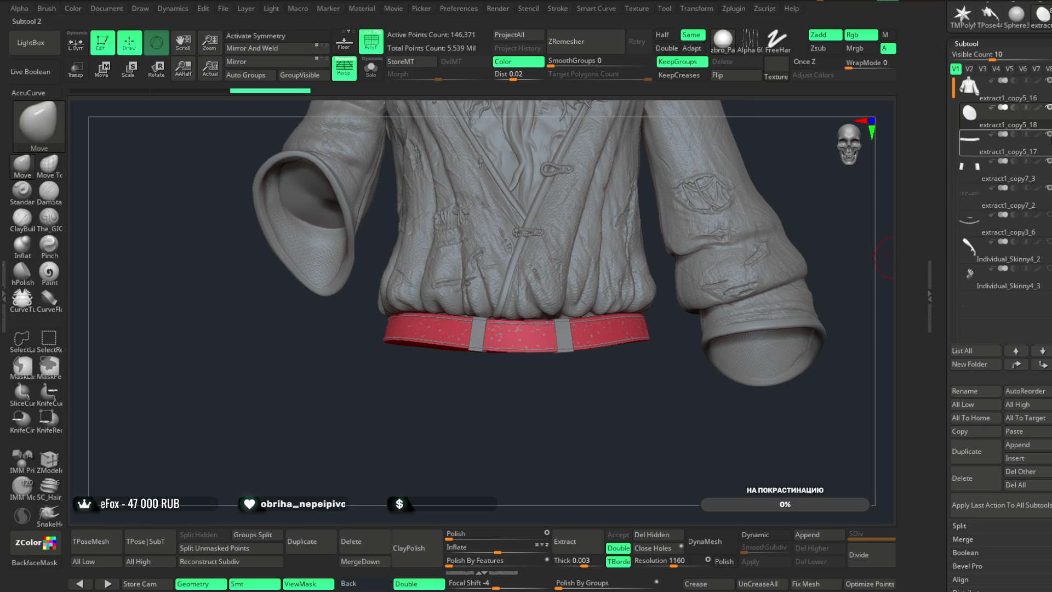
mouse_move(809, 327)
mouse_down()
mouse_move(603, 411)
mouse_move(569, 392)
mouse_move(613, 380)
mouse_move(705, 304)
mouse_move(634, 254)
mouse_move(718, 256)
mouse_move(733, 202)
mouse_move(723, 247)
mouse_move(726, 234)
mouse_move(575, 416)
mouse_move(578, 441)
mouse_up()
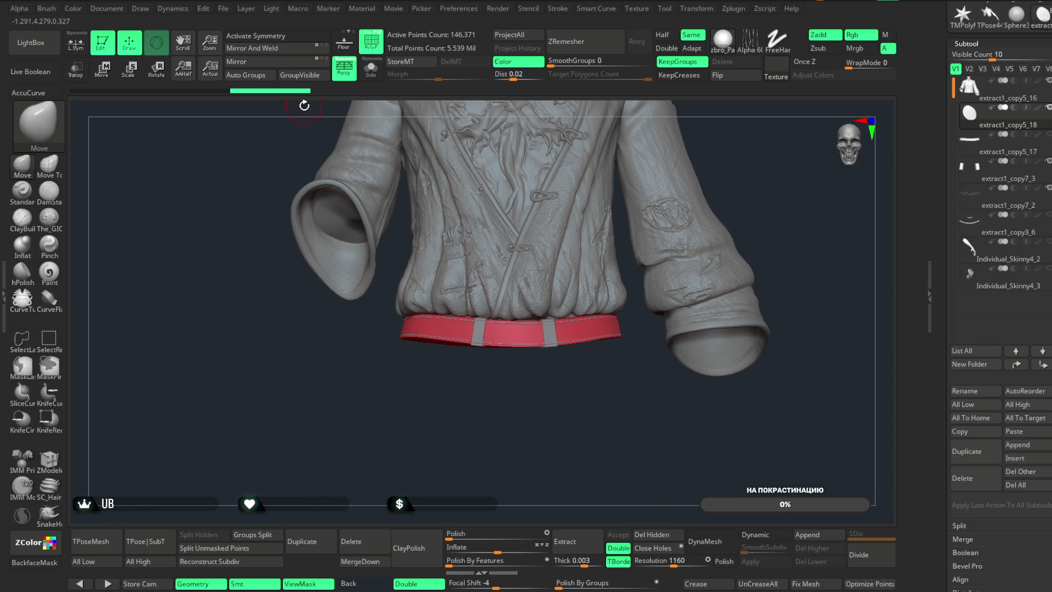
click(223, 9)
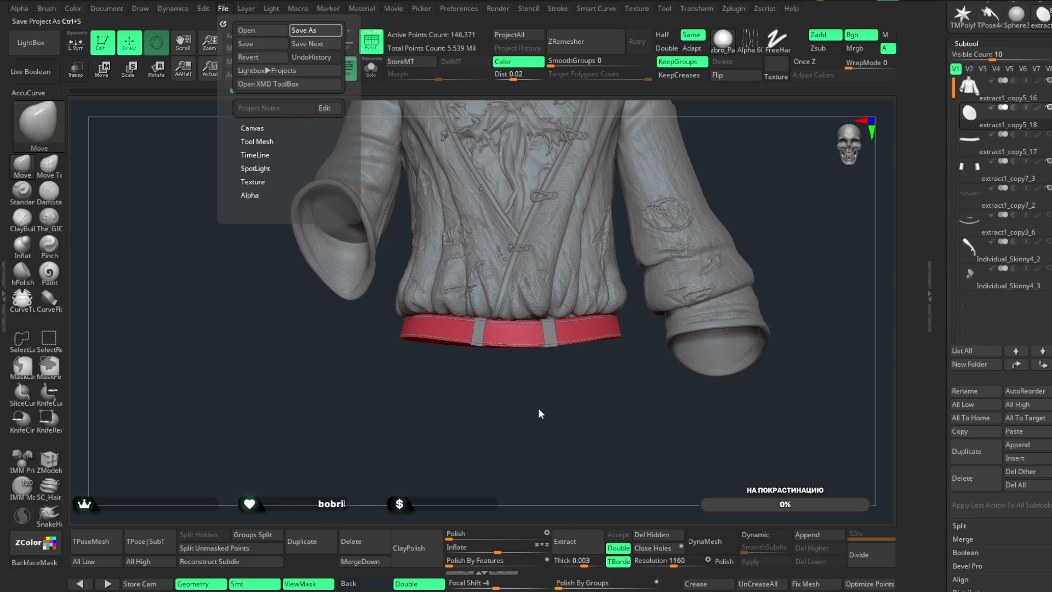
key(ctrl+s)
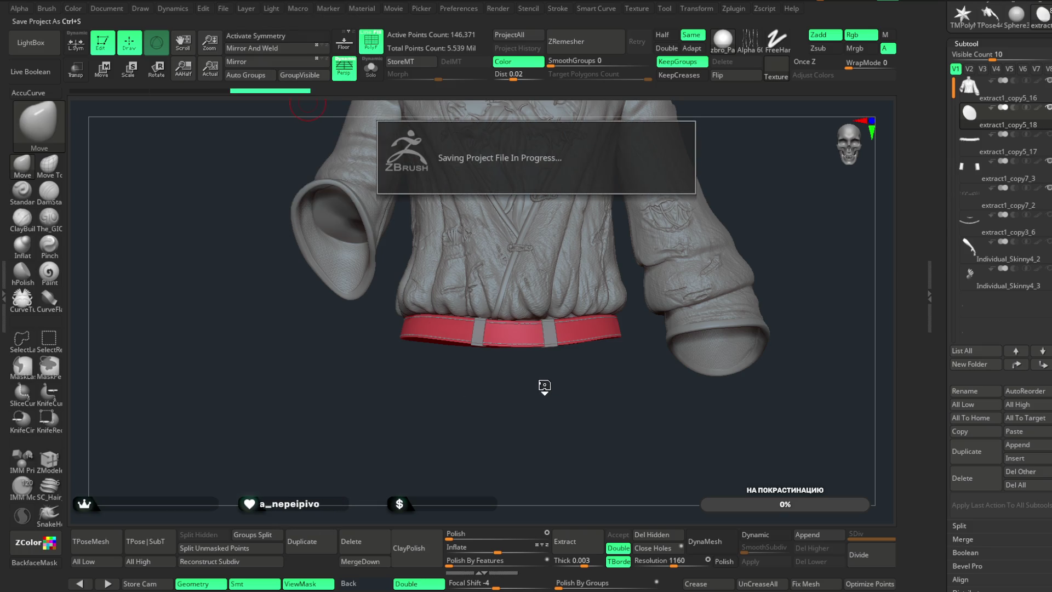
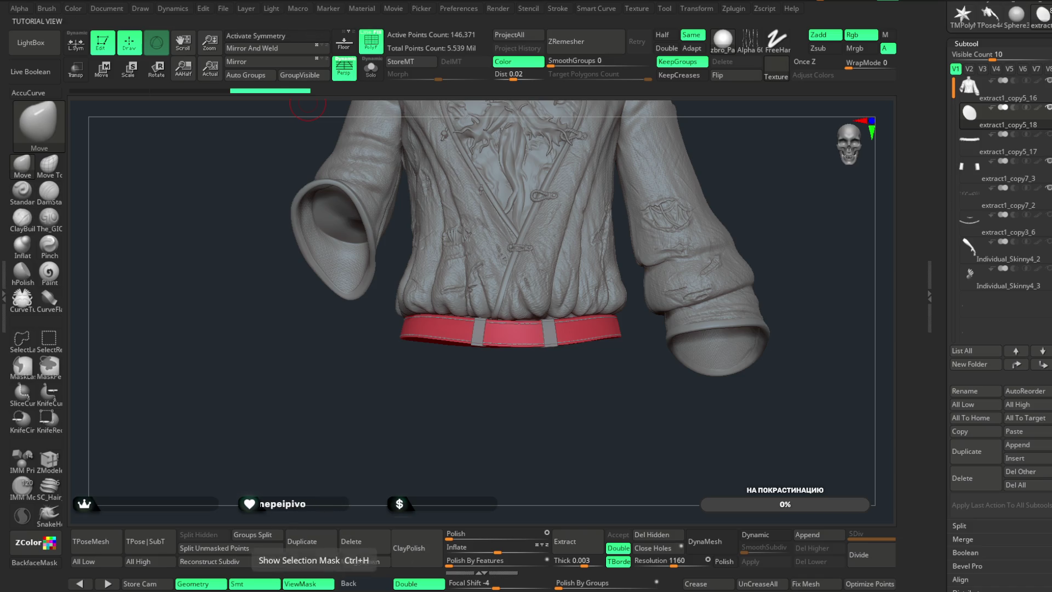
- Zoom in on the belt below the jacket hem and select the stitching SubTool extract1_copy7_2
mouse_move(599, 407)
mouse_down()
mouse_move(583, 418)
mouse_move(597, 414)
mouse_up()
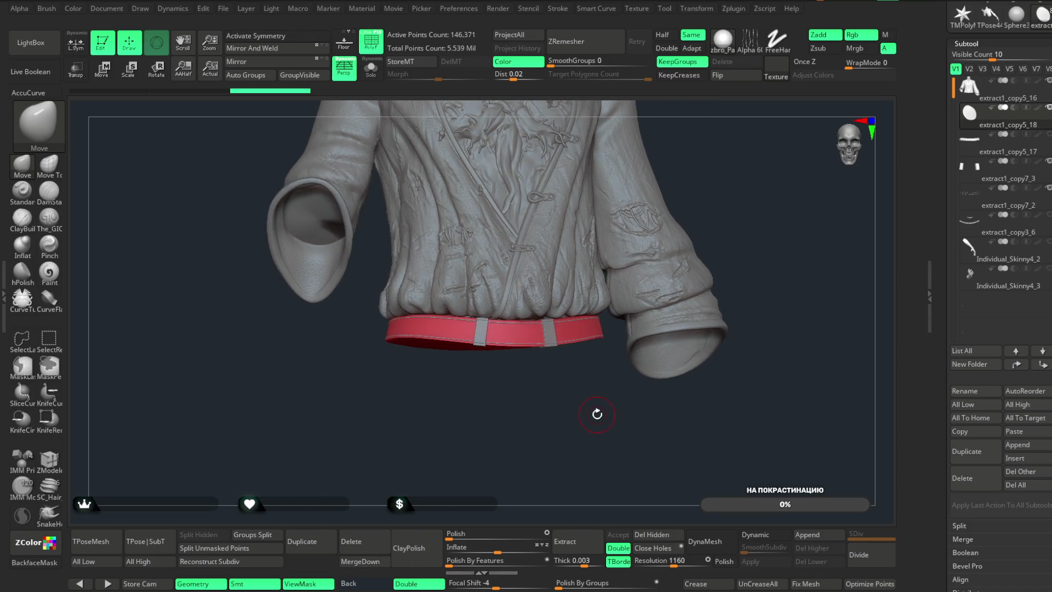
mouse_move(577, 378)
mouse_down()
mouse_move(564, 394)
mouse_move(573, 446)
mouse_move(569, 359)
mouse_up()
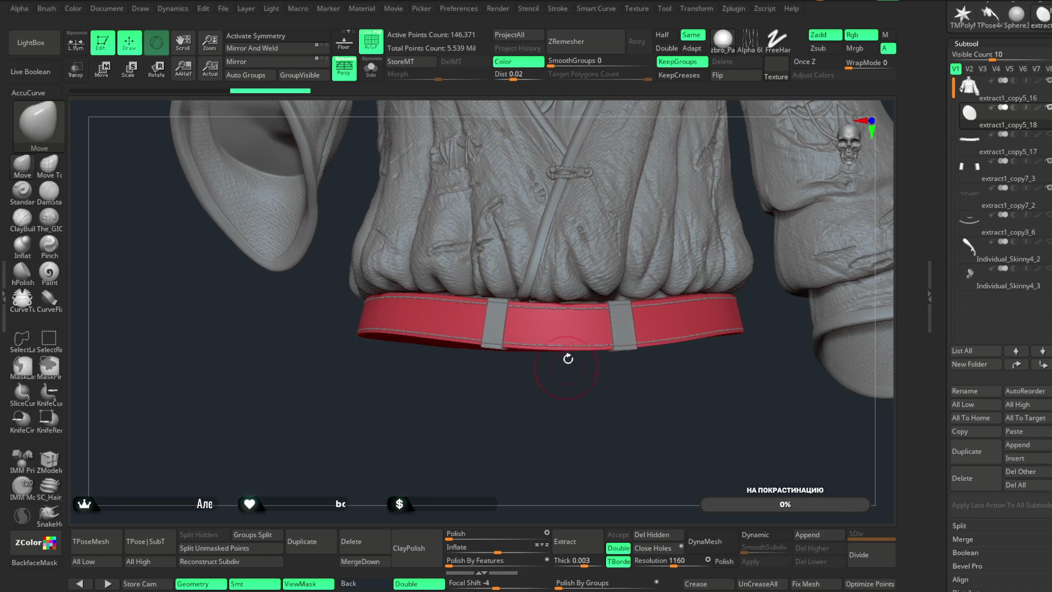
drag(509, 432, 563, 439)
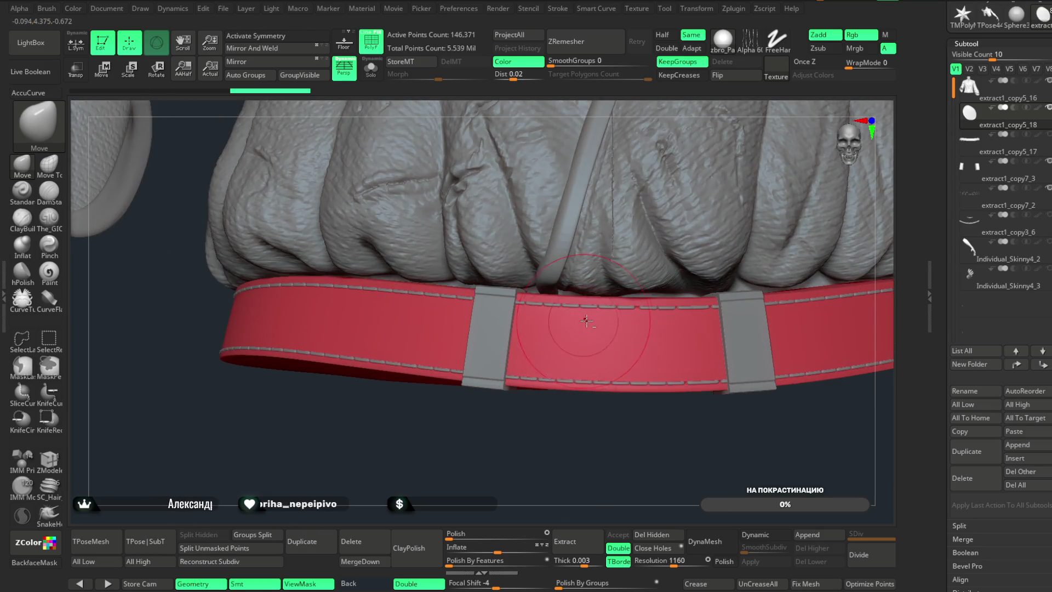
alt+click(589, 307)
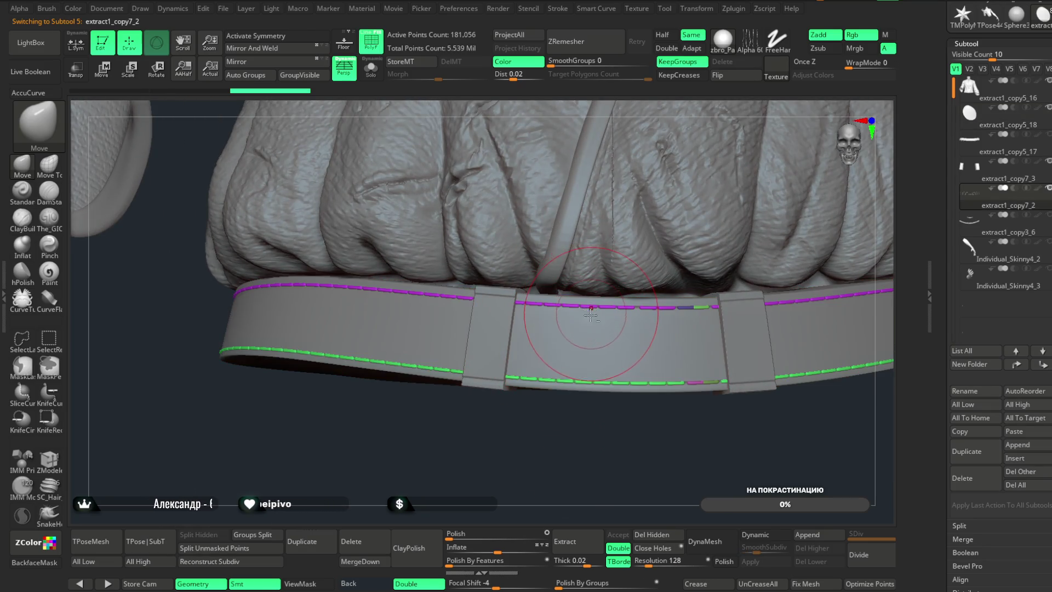
- Duplicate the belt stitching SubTool
click(334, 542)
drag(524, 452, 538, 406)
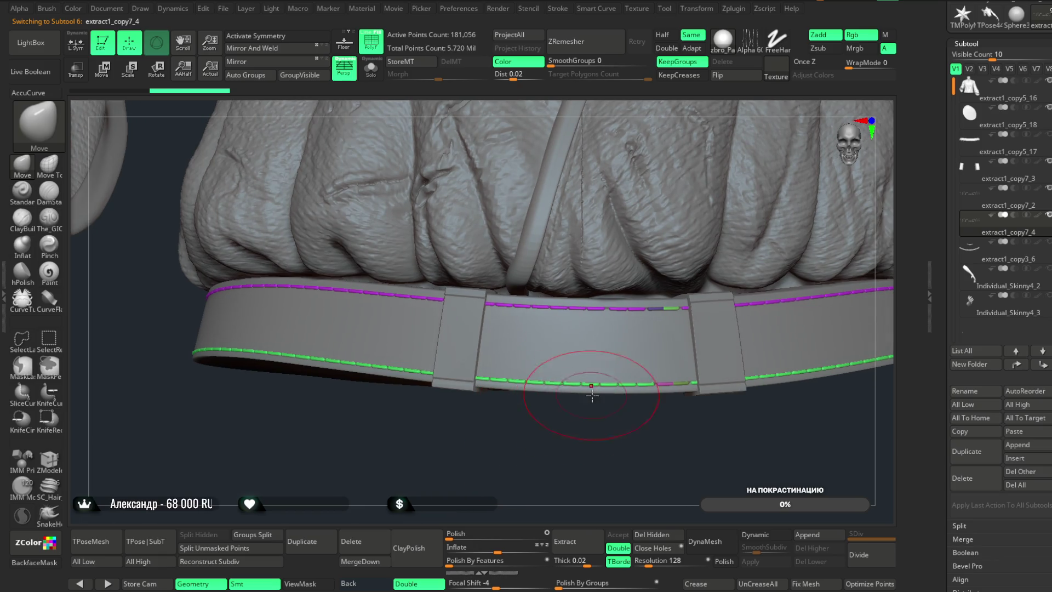
mouse_move(665, 458)
mouse_down()
mouse_move(665, 486)
mouse_move(676, 464)
mouse_move(610, 378)
mouse_up()
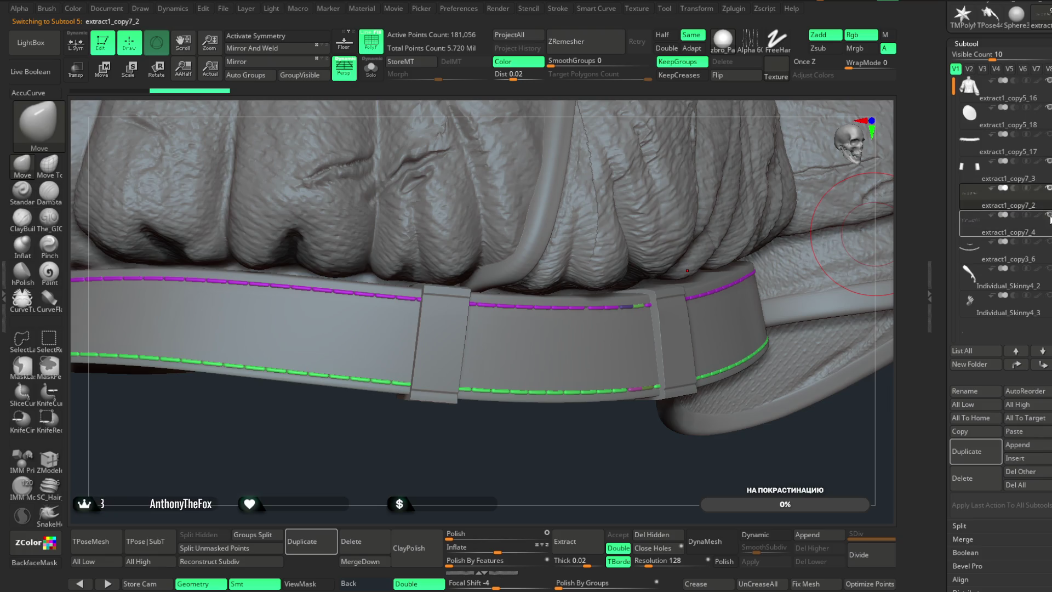
- Show the stitching alone with Solo and cap its open ends with Close Holes
click(370, 82)
mouse_move(606, 134)
mouse_down()
mouse_move(606, 223)
mouse_move(599, 188)
mouse_move(585, 315)
mouse_up()
click(656, 547)
mouse_move(700, 423)
mouse_down()
mouse_move(709, 394)
mouse_move(480, 250)
mouse_up()
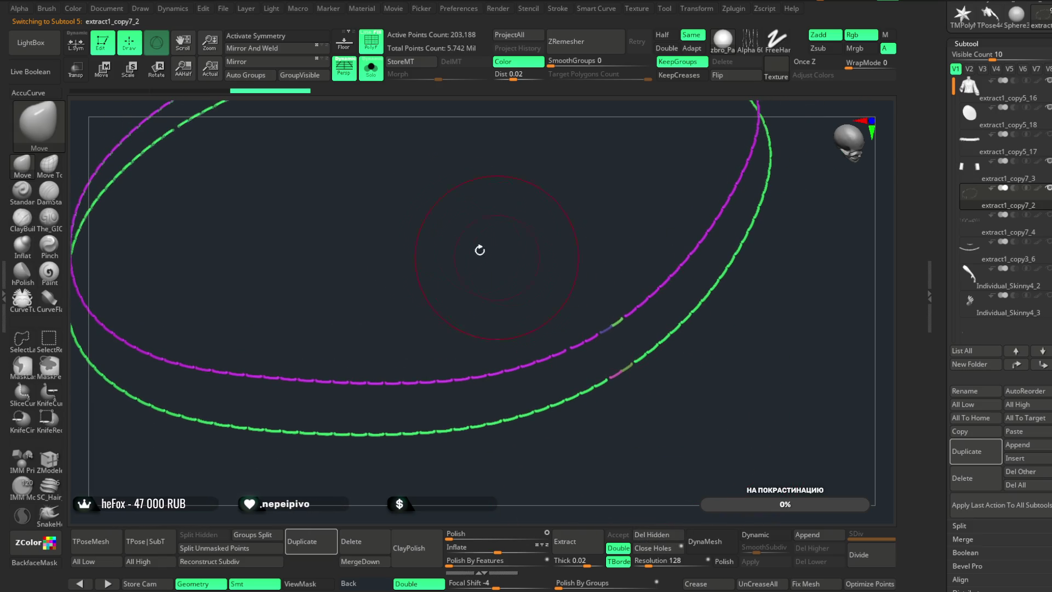
- Turn on BackfaceMask to protect back-facing surfaces from the brush
mouse_move(606, 241)
mouse_down()
mouse_move(535, 244)
mouse_move(531, 266)
mouse_move(512, 247)
mouse_up()
key(space)
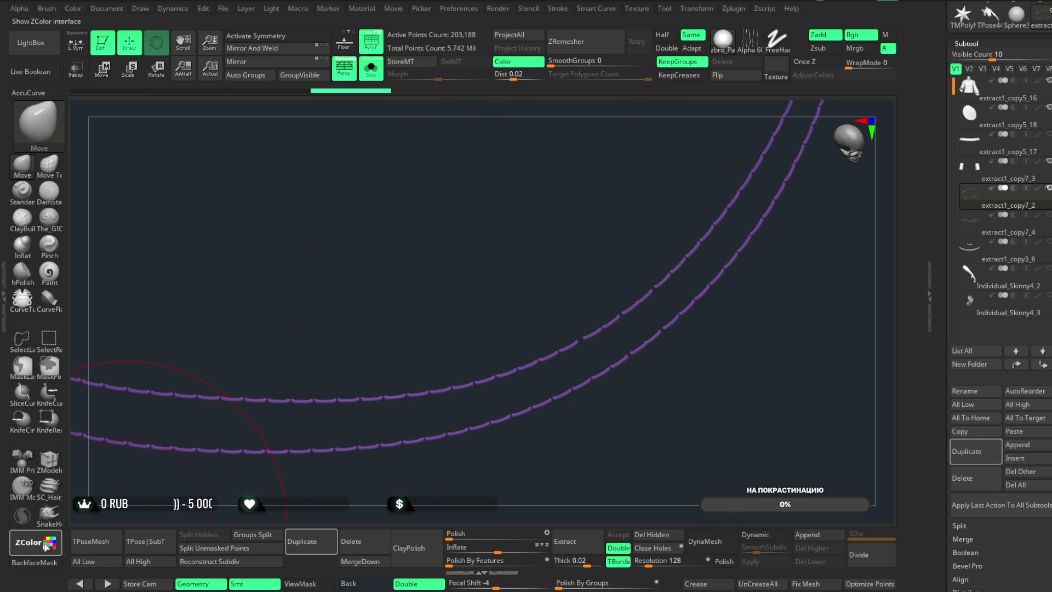
click(34, 562)
- Raise the thick stitch strand's right end slightly with the Move brush
mouse_move(619, 208)
mouse_down()
mouse_move(572, 305)
mouse_move(535, 273)
mouse_move(542, 304)
mouse_up()
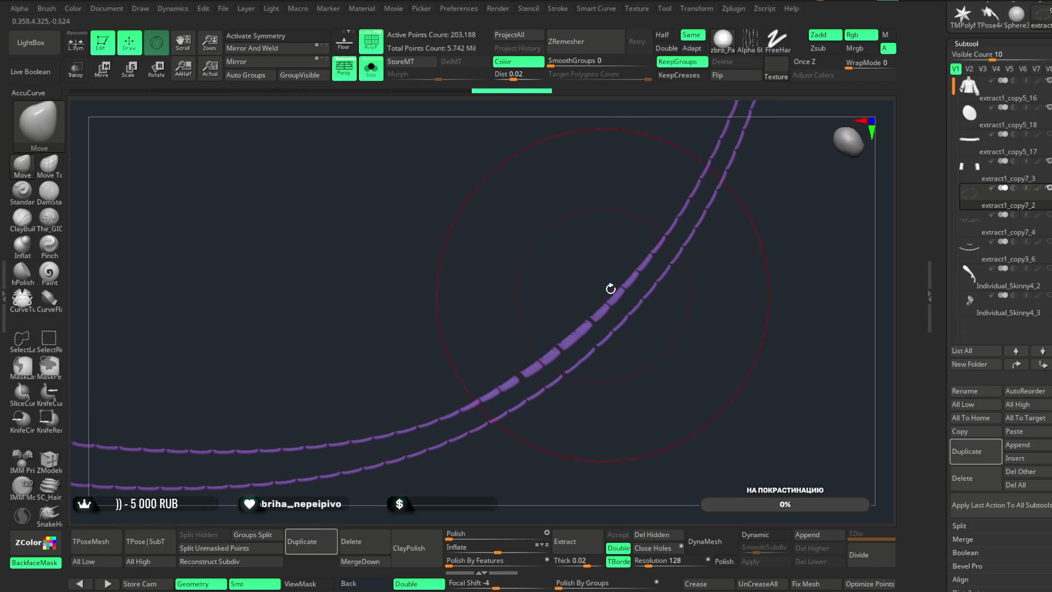
mouse_move(632, 262)
mouse_down()
mouse_move(712, 228)
mouse_move(592, 254)
mouse_up()
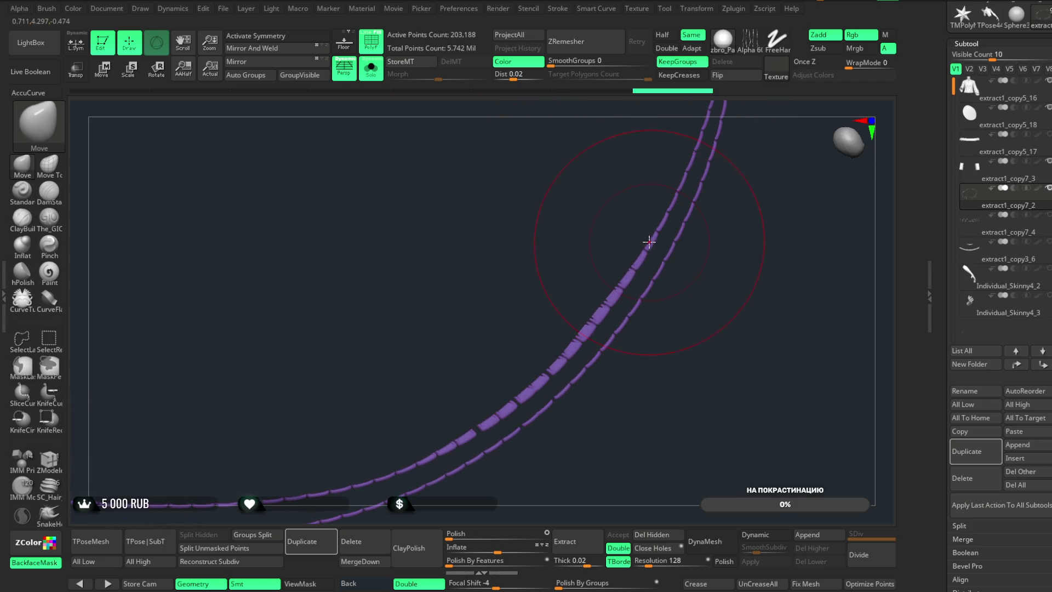
mouse_move(650, 226)
mouse_down()
mouse_move(477, 287)
mouse_move(614, 257)
mouse_move(527, 326)
mouse_up()
drag(573, 220, 567, 291)
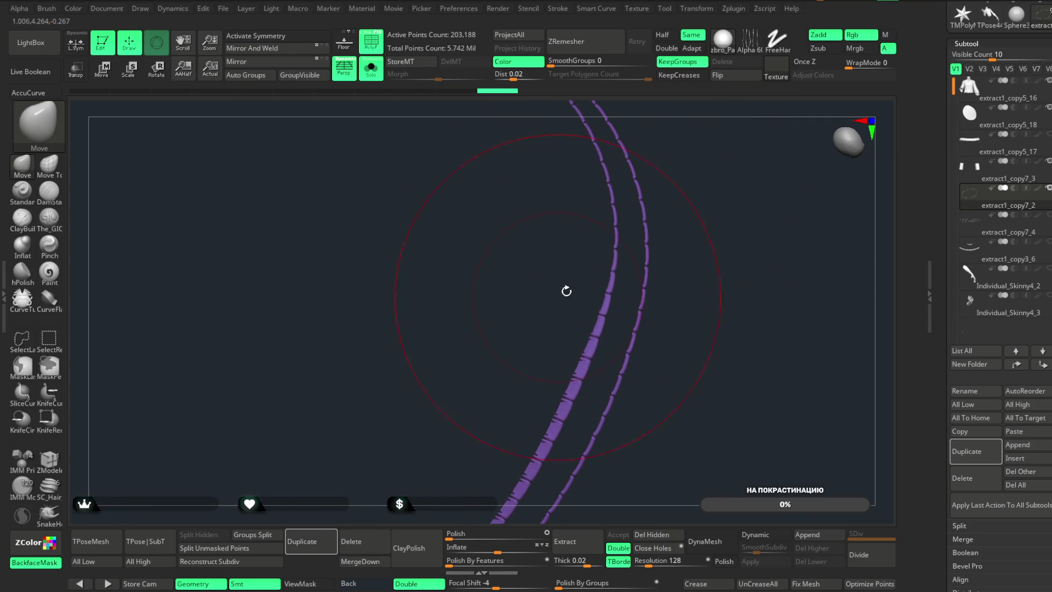
drag(568, 218, 564, 320)
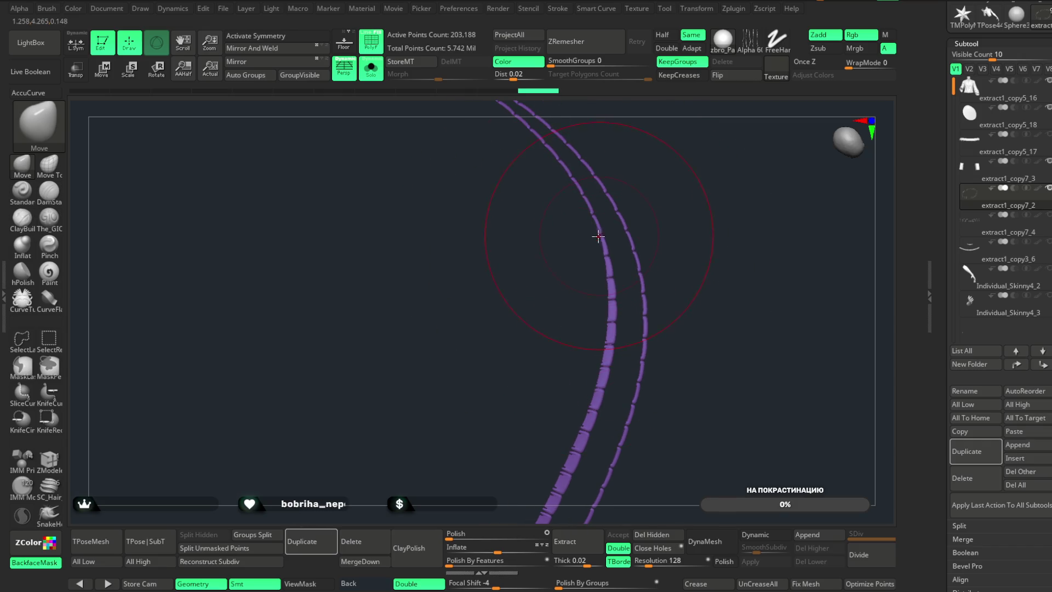
mouse_move(557, 230)
mouse_down()
mouse_move(570, 247)
mouse_move(566, 346)
mouse_move(544, 246)
mouse_move(535, 305)
mouse_move(509, 238)
mouse_move(570, 343)
mouse_move(497, 241)
mouse_up()
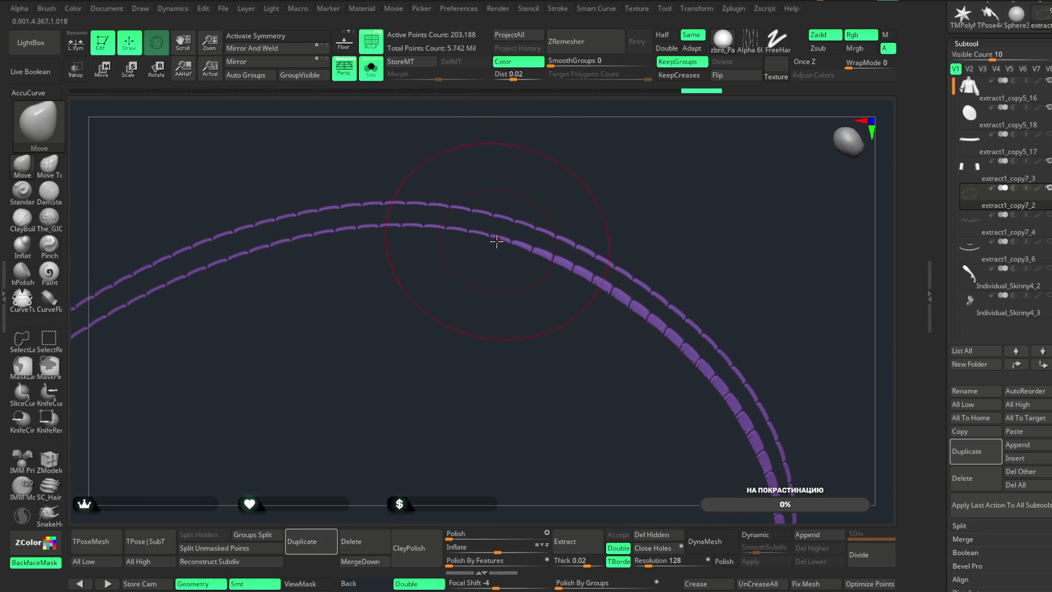
mouse_move(464, 274)
mouse_down()
mouse_move(507, 260)
mouse_move(437, 308)
mouse_move(483, 261)
mouse_move(541, 268)
mouse_up()
mouse_move(429, 298)
mouse_down()
mouse_move(476, 259)
mouse_move(519, 291)
mouse_move(426, 280)
mouse_move(467, 329)
mouse_move(436, 262)
mouse_move(489, 329)
mouse_move(421, 273)
mouse_move(437, 286)
mouse_up()
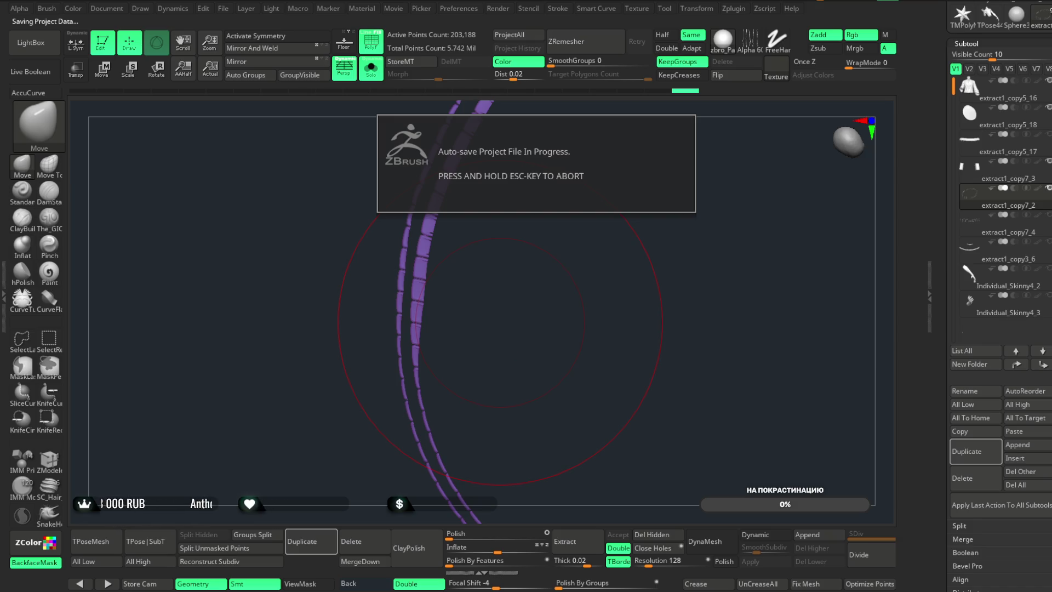
mouse_move(520, 374)
mouse_down()
mouse_move(526, 430)
mouse_move(526, 320)
mouse_move(516, 297)
mouse_up()
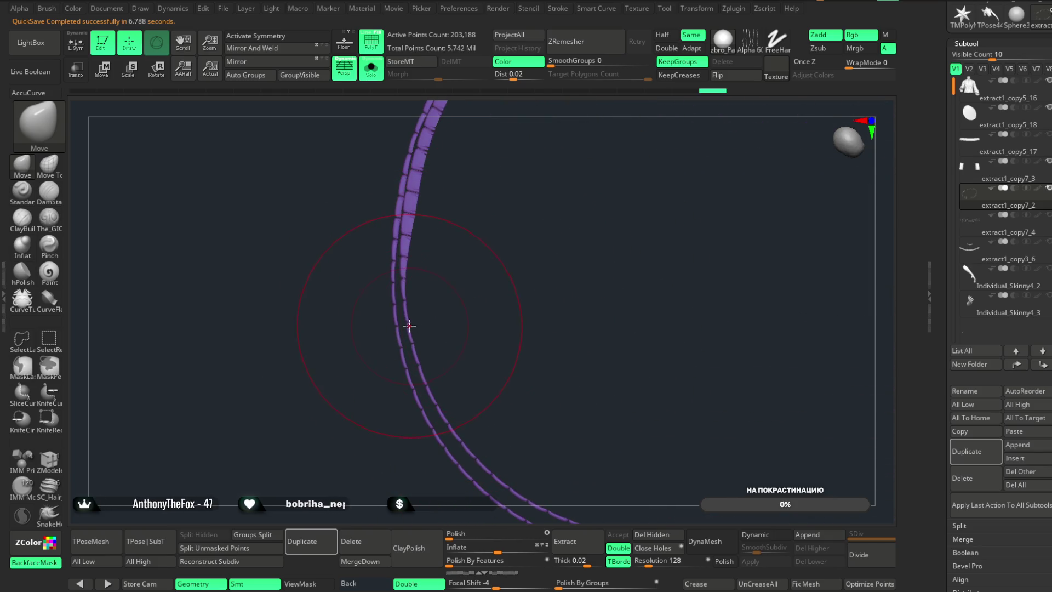
mouse_move(425, 324)
mouse_down()
mouse_move(476, 282)
mouse_move(433, 379)
mouse_move(451, 366)
mouse_move(467, 395)
mouse_move(509, 322)
mouse_up()
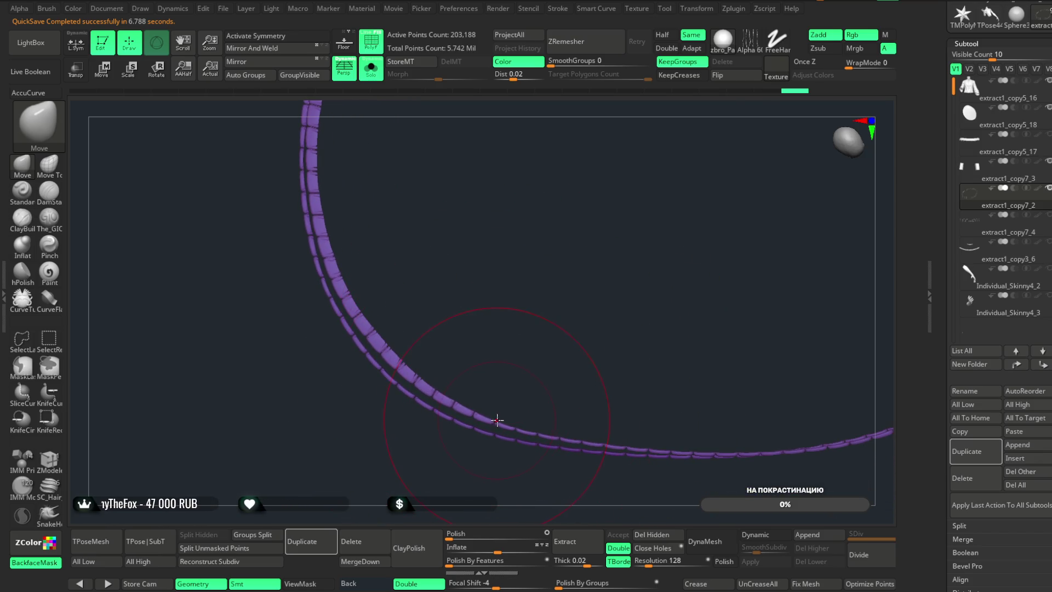
drag(619, 332, 544, 307)
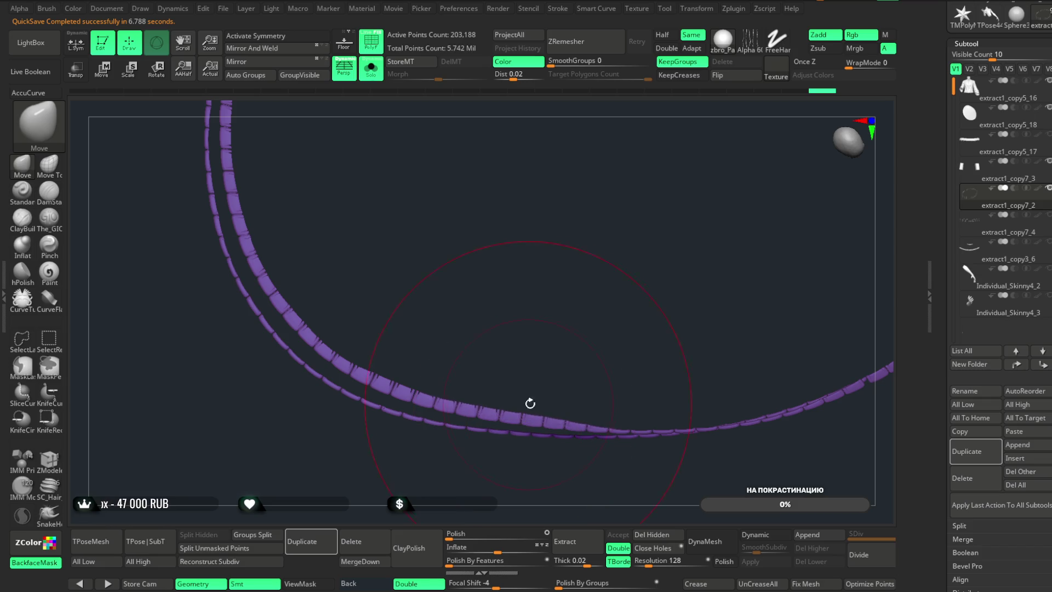
drag(530, 404, 491, 318)
mouse_move(542, 393)
mouse_down()
mouse_move(536, 294)
mouse_move(583, 383)
mouse_up()
drag(658, 280, 576, 364)
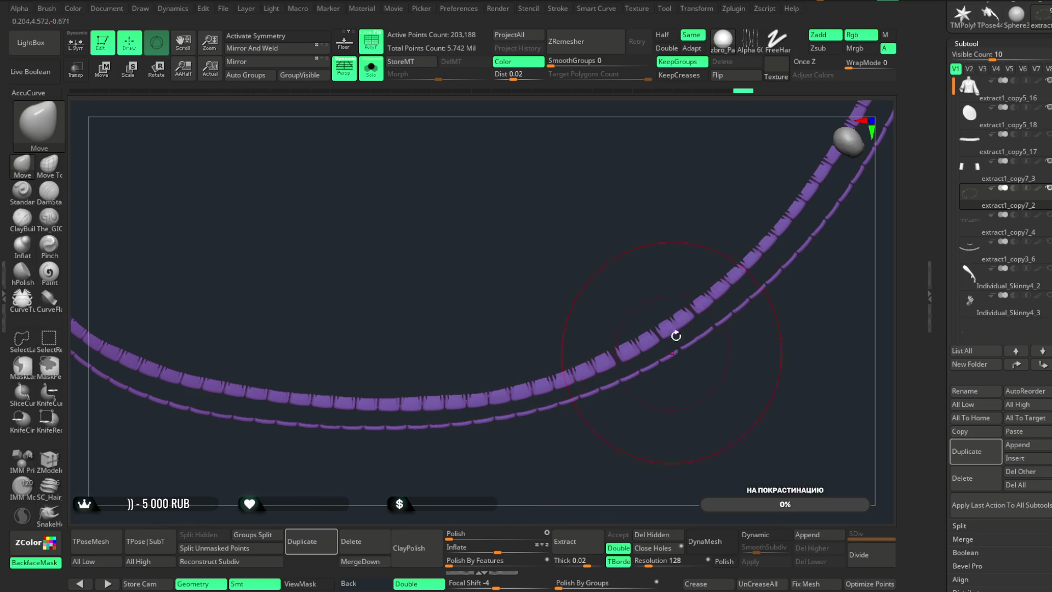
drag(700, 381, 649, 340)
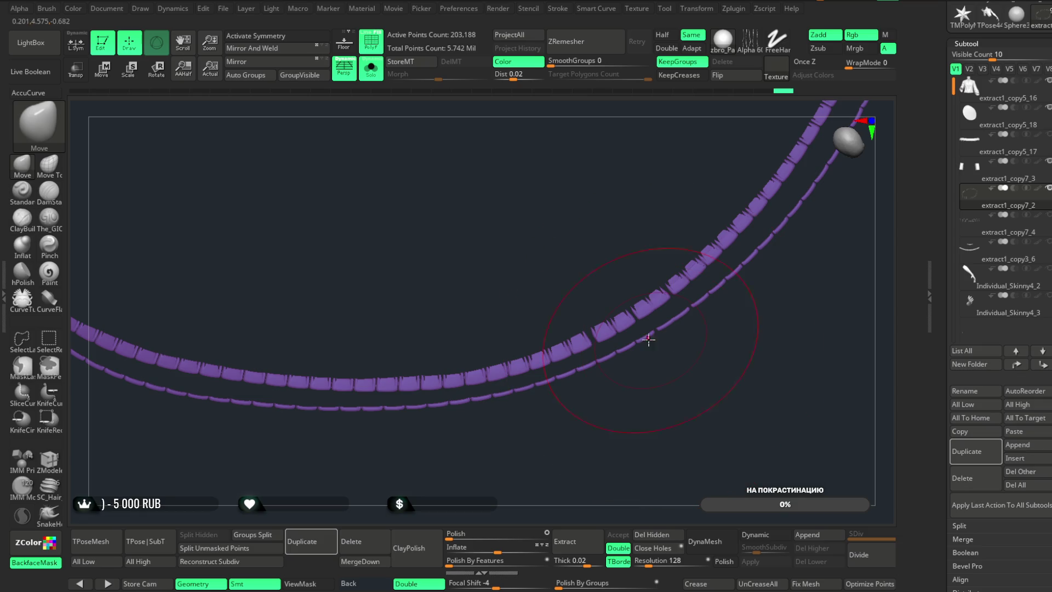
- Orbit around the isolated stitch strands to inspect them as a loop
mouse_move(616, 378)
mouse_down()
mouse_move(584, 342)
mouse_move(574, 366)
mouse_up()
mouse_move(602, 277)
mouse_down()
mouse_move(537, 296)
mouse_move(649, 268)
mouse_move(606, 286)
mouse_up()
mouse_move(639, 228)
mouse_down()
mouse_move(649, 242)
mouse_move(605, 283)
mouse_up()
mouse_move(668, 177)
mouse_down()
mouse_move(627, 256)
mouse_move(636, 216)
mouse_move(608, 242)
mouse_move(552, 228)
mouse_move(572, 237)
mouse_up()
mouse_move(572, 180)
mouse_down()
mouse_move(531, 252)
mouse_move(515, 242)
mouse_move(497, 273)
mouse_move(662, 266)
mouse_move(473, 281)
mouse_move(463, 251)
mouse_move(472, 284)
mouse_up()
mouse_move(461, 245)
mouse_down()
mouse_move(476, 286)
mouse_move(479, 233)
mouse_move(441, 289)
mouse_move(414, 199)
mouse_move(447, 287)
mouse_up()
mouse_move(376, 228)
mouse_down()
mouse_move(441, 172)
mouse_move(374, 281)
mouse_move(384, 187)
mouse_up()
mouse_move(356, 274)
mouse_down()
mouse_move(416, 348)
mouse_move(337, 284)
mouse_move(422, 298)
mouse_move(301, 310)
mouse_move(439, 242)
mouse_up()
mouse_move(315, 319)
mouse_down()
mouse_move(357, 292)
mouse_move(413, 312)
mouse_move(395, 237)
mouse_move(313, 366)
mouse_move(356, 385)
mouse_up()
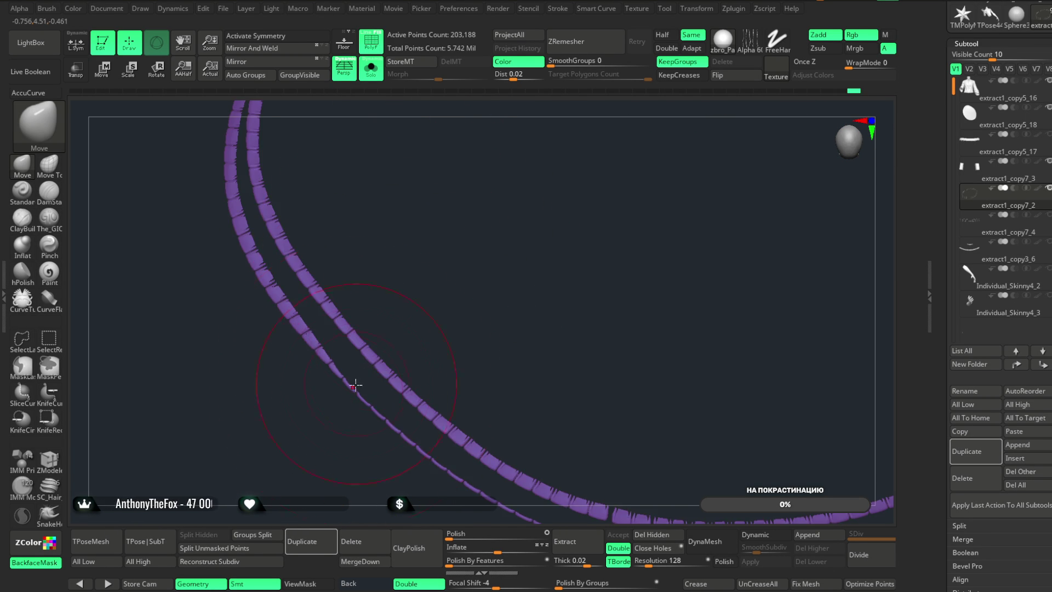
mouse_move(435, 328)
mouse_down()
mouse_move(421, 298)
mouse_move(412, 388)
mouse_up()
mouse_move(460, 421)
mouse_down()
mouse_move(526, 254)
mouse_move(446, 200)
mouse_move(408, 275)
mouse_move(469, 281)
mouse_up()
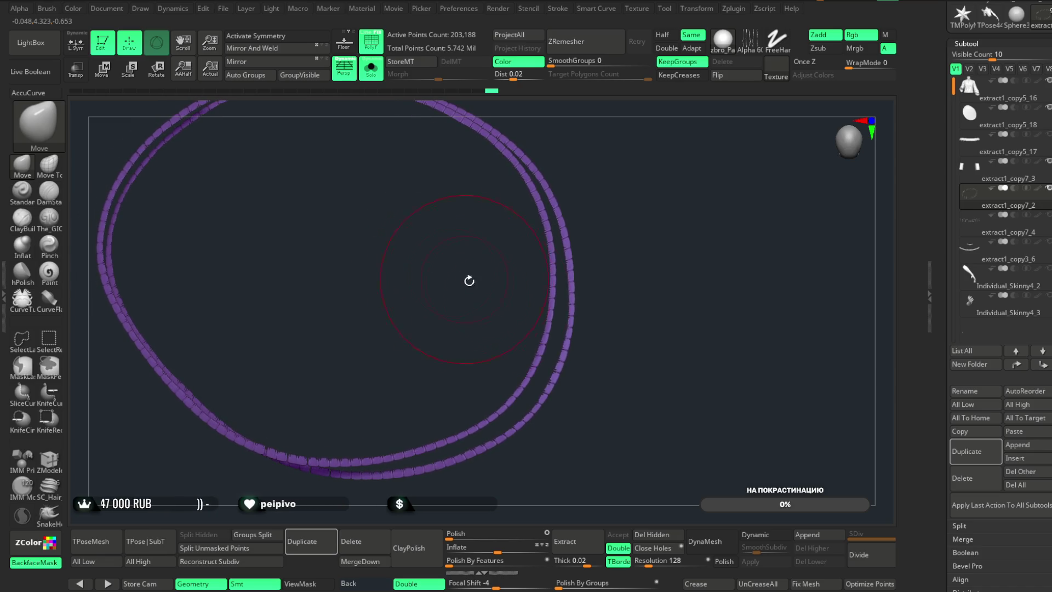
mouse_move(499, 433)
mouse_down()
mouse_move(629, 249)
mouse_move(636, 195)
mouse_up()
- Turn Solo off, zoom in on the belt, and switch PolyF group colours off
drag(378, 106, 442, 165)
mouse_move(570, 441)
mouse_down()
mouse_move(581, 397)
mouse_move(571, 442)
mouse_move(596, 524)
mouse_move(625, 423)
mouse_move(585, 426)
mouse_move(588, 458)
mouse_move(581, 406)
mouse_move(597, 387)
mouse_move(545, 425)
mouse_move(561, 425)
mouse_move(538, 356)
mouse_up()
click(372, 41)
- Delete the extra stitching SubTool extract1_copy7_2
mouse_move(577, 406)
mouse_down()
mouse_move(594, 439)
mouse_move(586, 402)
mouse_up()
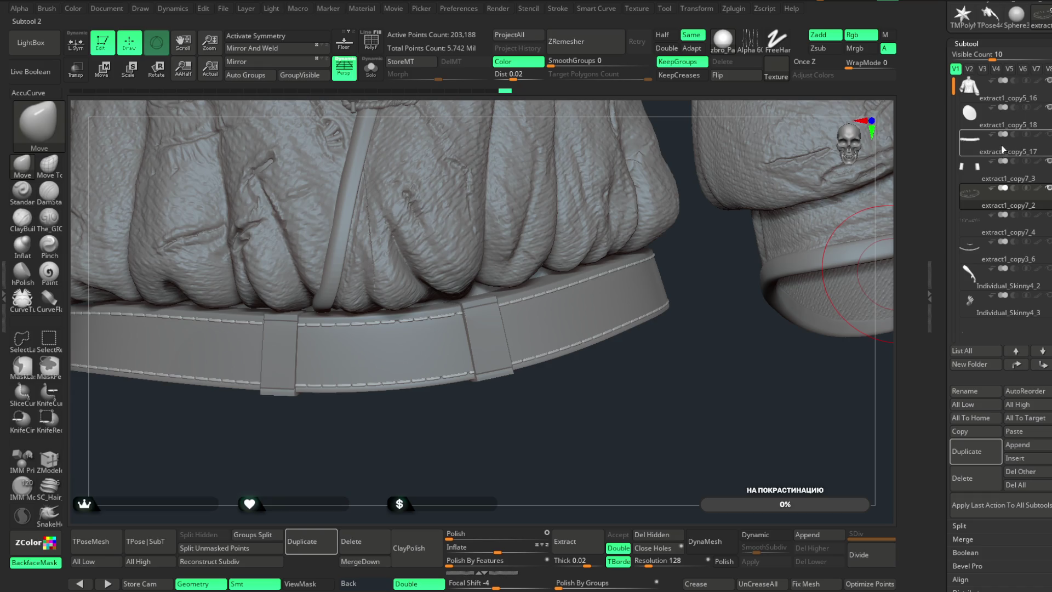
drag(1003, 200, 1012, 134)
click(1005, 124)
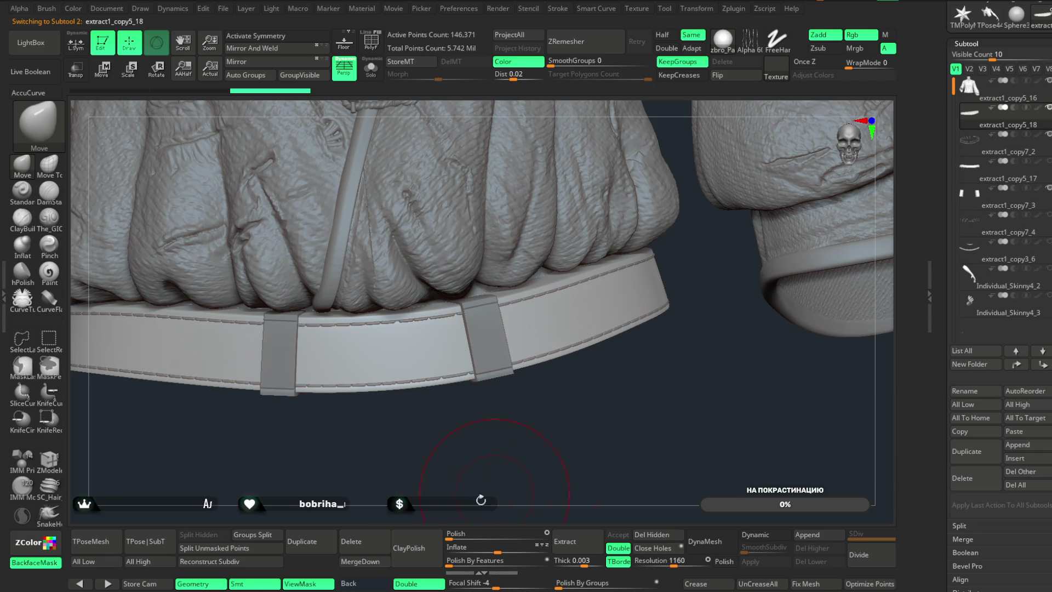
click(344, 542)
click(339, 578)
- Place extract1_copy7_4 just above extract1_copy7_3 and MergeDown the stitching into the belt loops
mouse_move(478, 440)
mouse_down()
mouse_move(495, 420)
mouse_move(899, 239)
mouse_up()
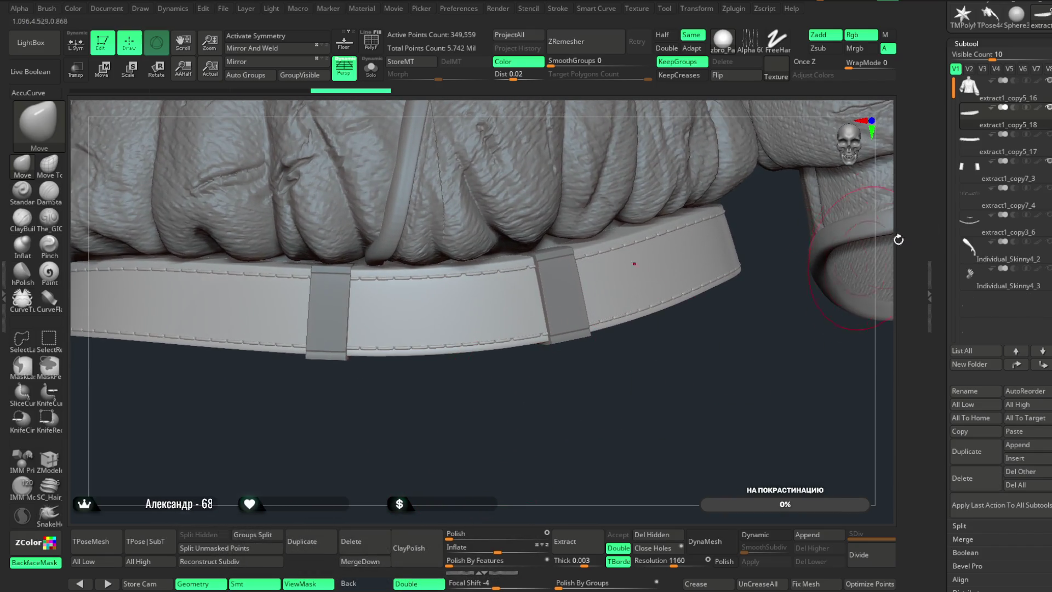
drag(1015, 147, 1015, 143)
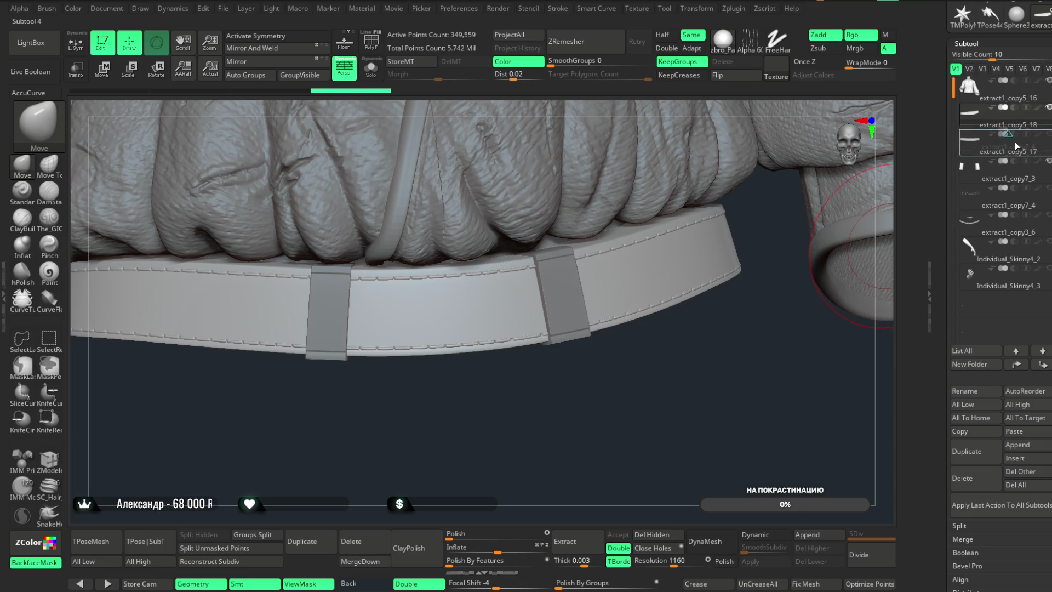
mouse_move(707, 411)
mouse_down()
mouse_move(674, 422)
mouse_move(669, 449)
mouse_move(686, 433)
mouse_up()
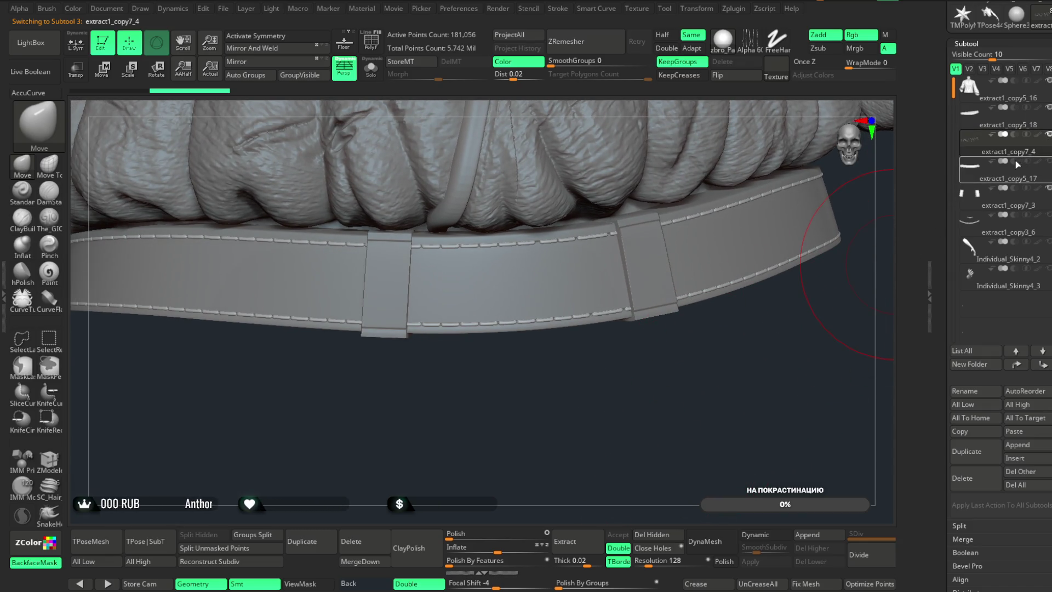
drag(1013, 146, 1015, 183)
click(382, 563)
click(351, 558)
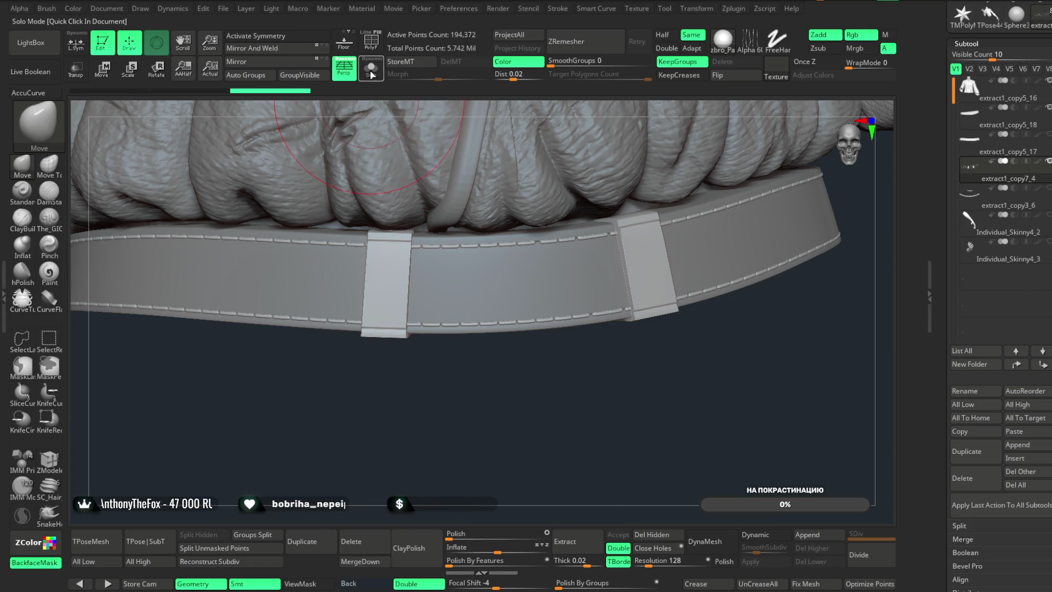
- Solo the merged belt piece and split it into separate polygroups
click(371, 75)
mouse_move(434, 394)
mouse_down()
mouse_move(446, 452)
mouse_move(559, 413)
mouse_move(513, 330)
mouse_move(411, 275)
mouse_up()
mouse_move(434, 317)
mouse_down()
mouse_move(507, 324)
mouse_move(496, 288)
mouse_up()
drag(428, 309, 366, 205)
click(267, 80)
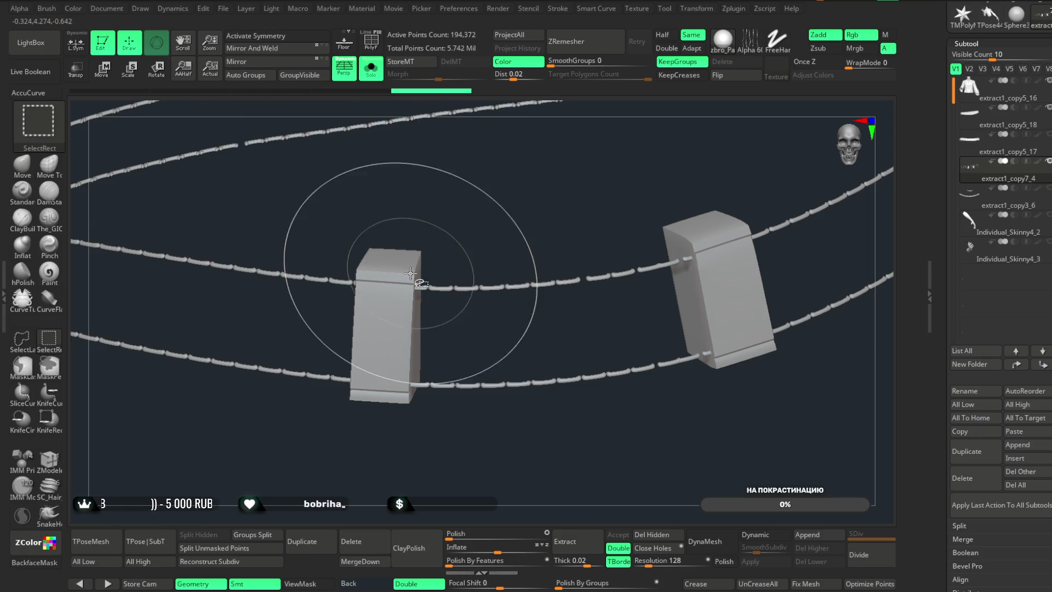
- Hide the strap strand segments one by one, then invert visibility to leave only the two boxes
ctrl+shift+click(386, 299)
ctrl+shift+click(482, 221)
ctrl+alt+shift+click(704, 241)
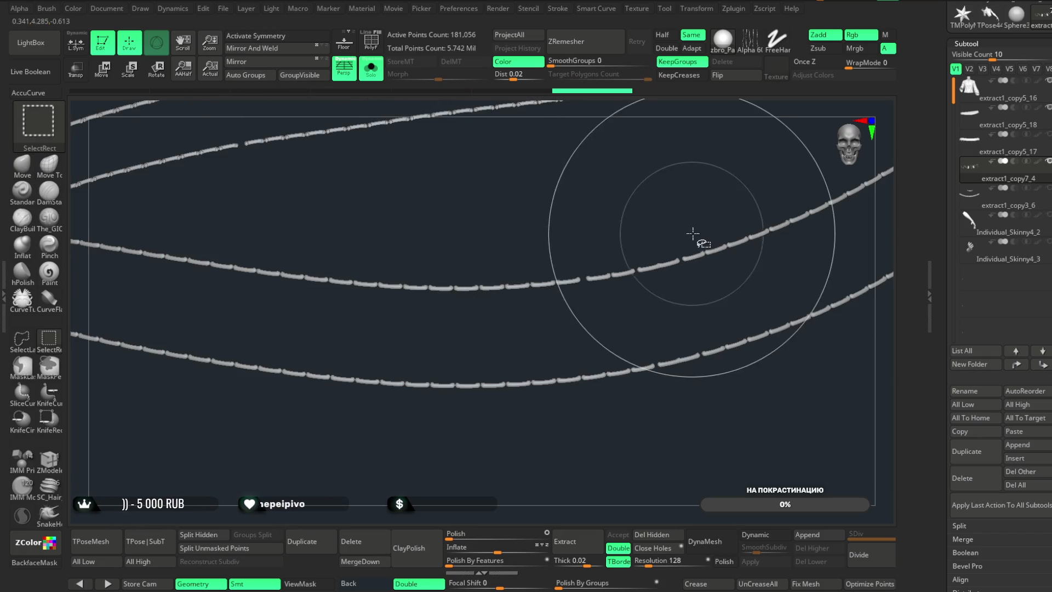
ctrl+shift+click(711, 252)
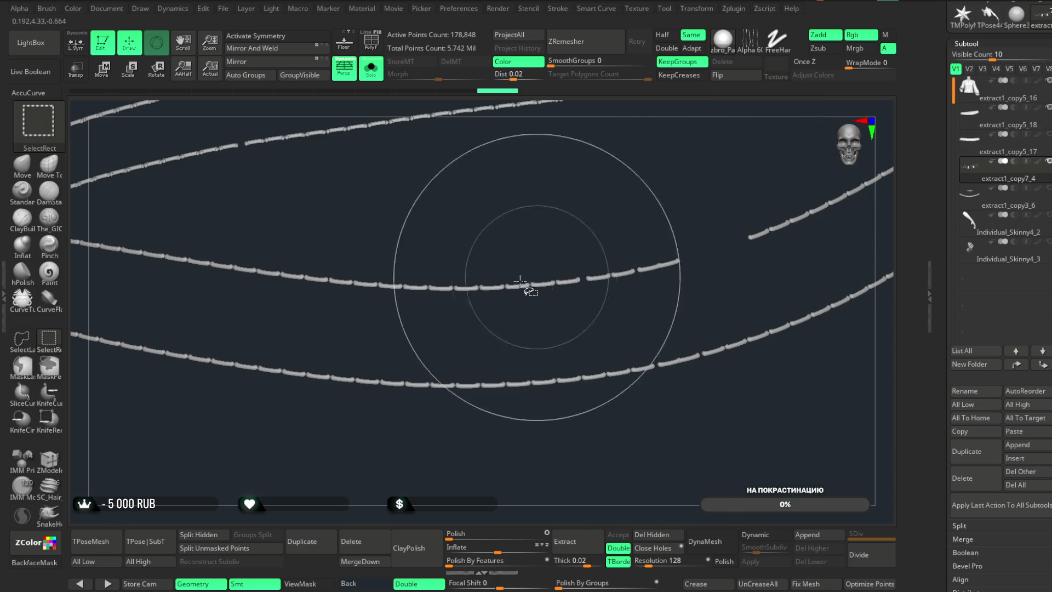
ctrl+shift+click(430, 230)
ctrl+shift+click(400, 277)
ctrl+shift+click(409, 286)
ctrl+shift+click(357, 290)
ctrl+shift+click(371, 384)
ctrl+shift+click(414, 386)
ctrl+shift+click(728, 356)
ctrl+shift+click(757, 344)
ctrl+shift+click(776, 330)
ctrl+shift+click(759, 235)
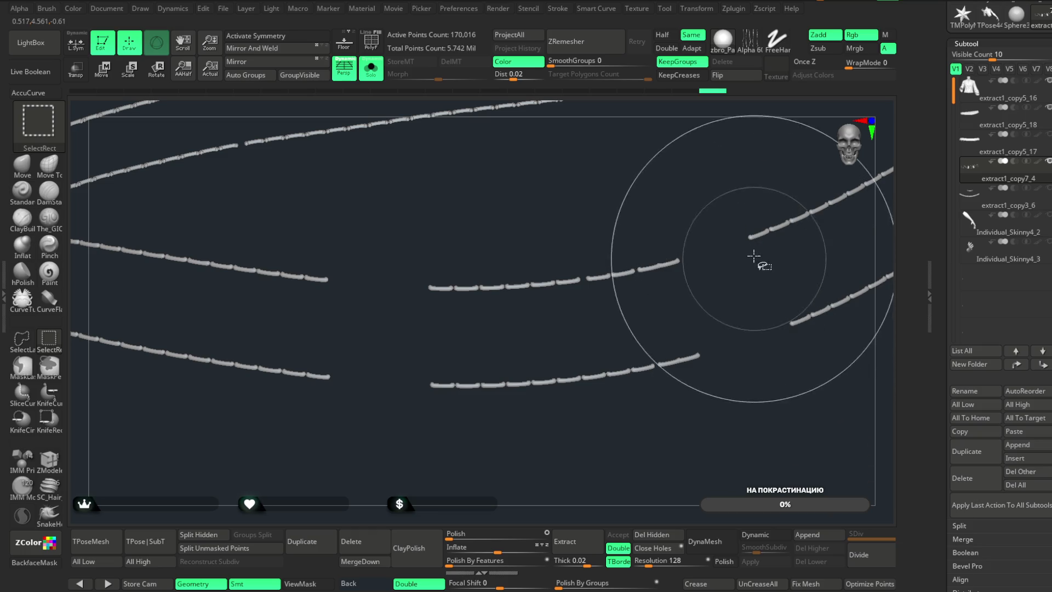
mouse_move(653, 412)
ctrl+shift+mouse_down()
mouse_move(670, 430)
mouse_move(655, 388)
mouse_move(690, 478)
ctrl+shift+mouse_up()
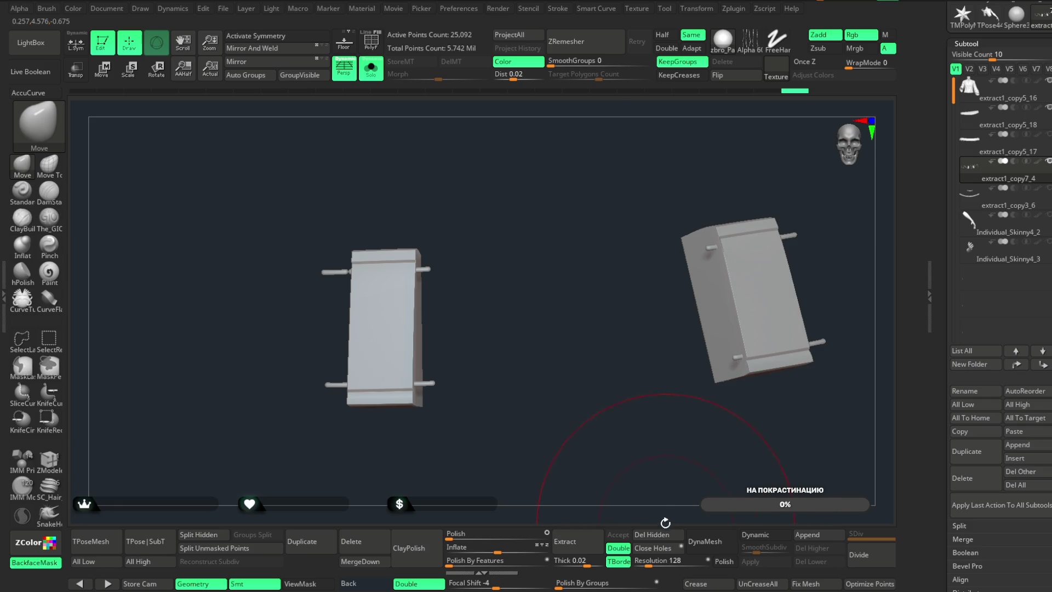
- Raise the rail pieces along the vertical axis with the Transpose Move gizmo
ctrl+shift+click(379, 258)
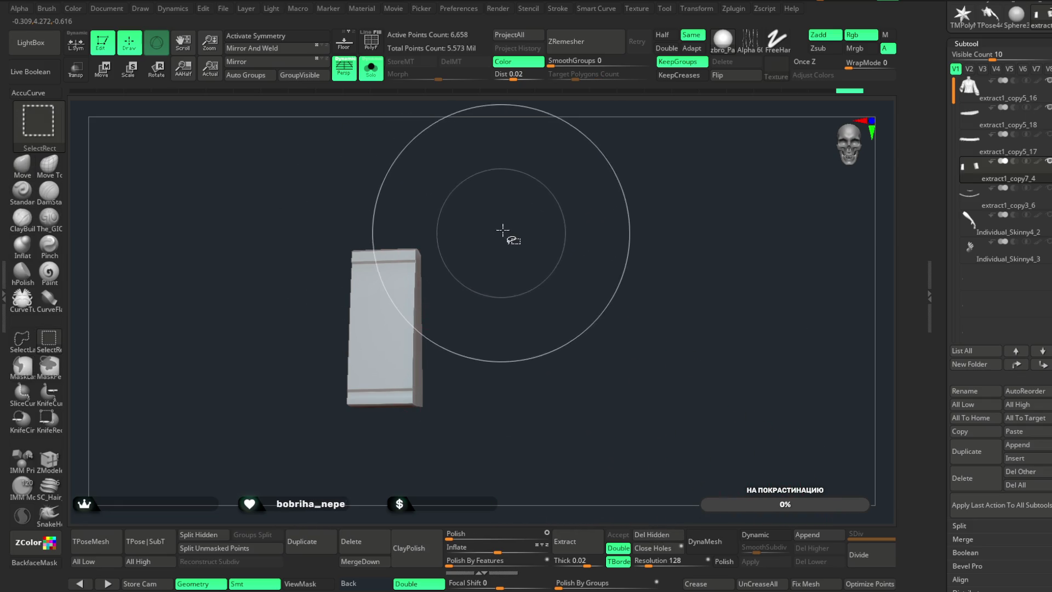
ctrl+shift+click(503, 231)
mouse_move(570, 309)
mouse_down()
mouse_move(634, 306)
mouse_move(463, 274)
mouse_up()
key(w)
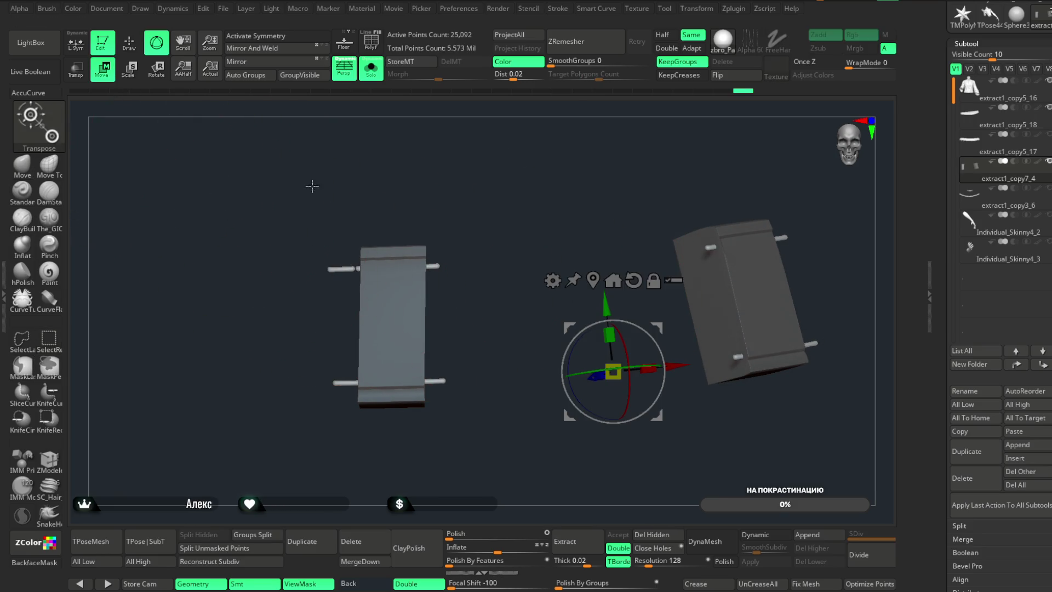
drag(508, 313, 534, 314)
drag(526, 427, 567, 387)
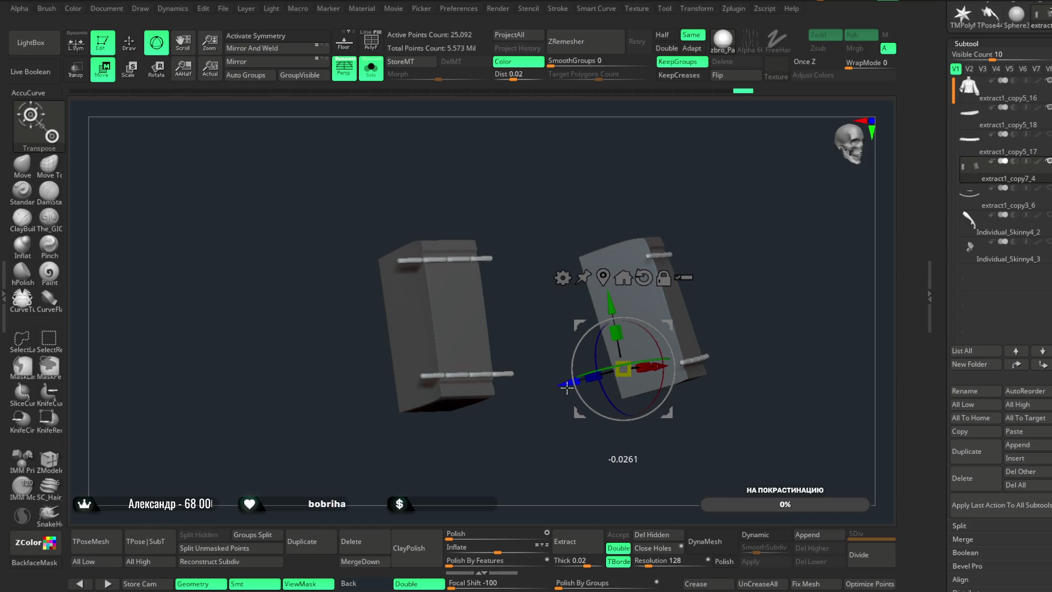
mouse_move(540, 446)
mouse_down()
mouse_move(512, 470)
mouse_move(529, 463)
mouse_move(525, 451)
mouse_move(537, 472)
mouse_move(555, 448)
mouse_move(564, 454)
mouse_up()
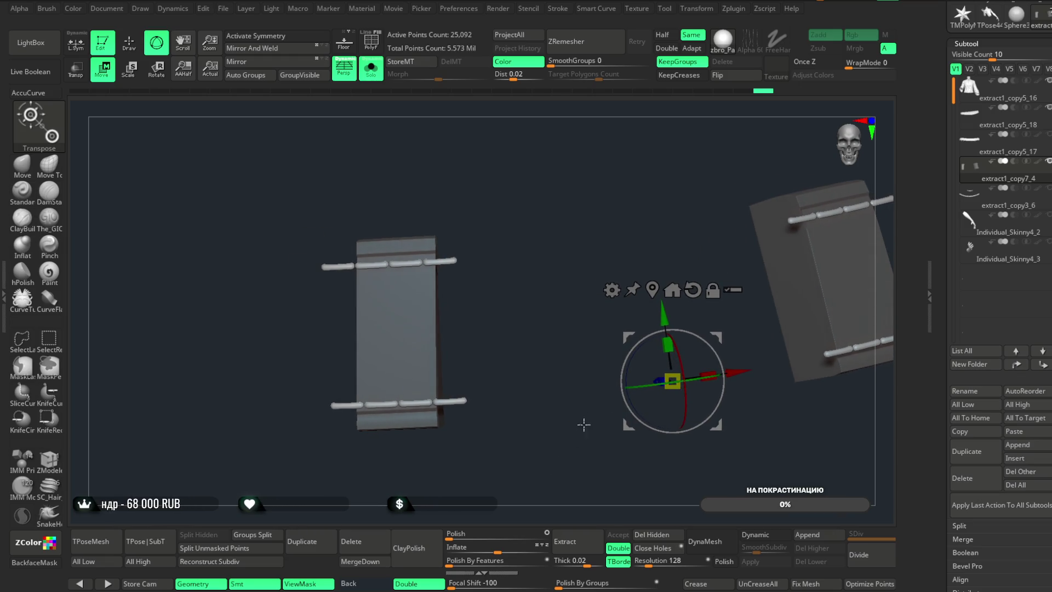
mouse_move(664, 316)
mouse_down()
mouse_move(667, 342)
mouse_move(668, 317)
mouse_up()
mouse_move(667, 340)
mouse_down()
mouse_move(666, 324)
mouse_move(667, 349)
mouse_up()
mouse_move(609, 369)
mouse_down()
mouse_move(578, 394)
mouse_move(578, 380)
mouse_move(561, 376)
mouse_move(580, 399)
mouse_move(591, 368)
mouse_up()
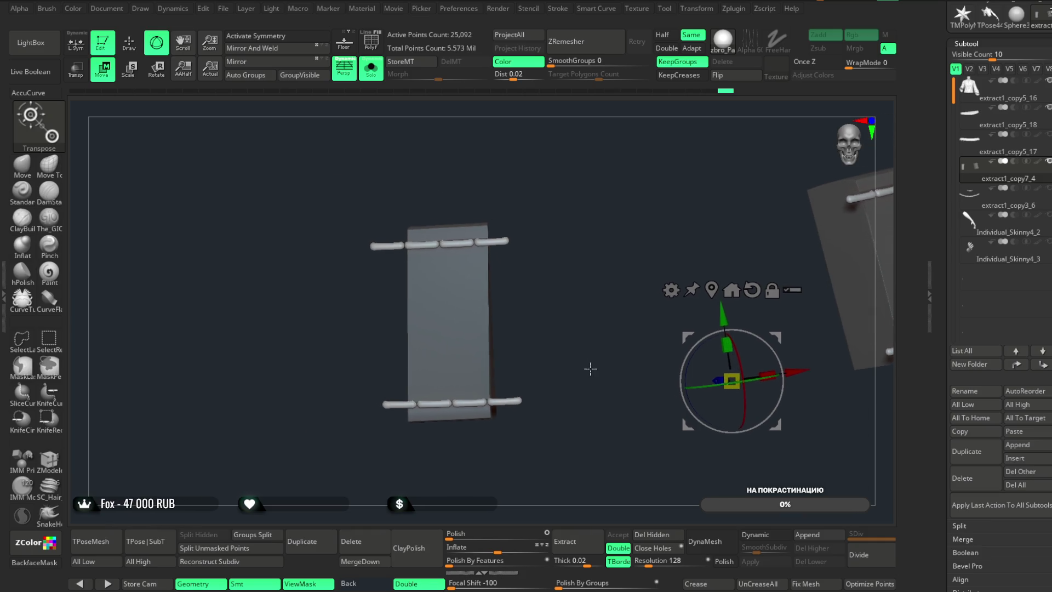
- Hide both boxes to leave only the rails and cap their ends with Close Holes
click(22, 163)
mouse_move(559, 236)
mouse_down()
mouse_move(581, 219)
mouse_move(564, 246)
mouse_move(571, 289)
mouse_move(489, 398)
mouse_up()
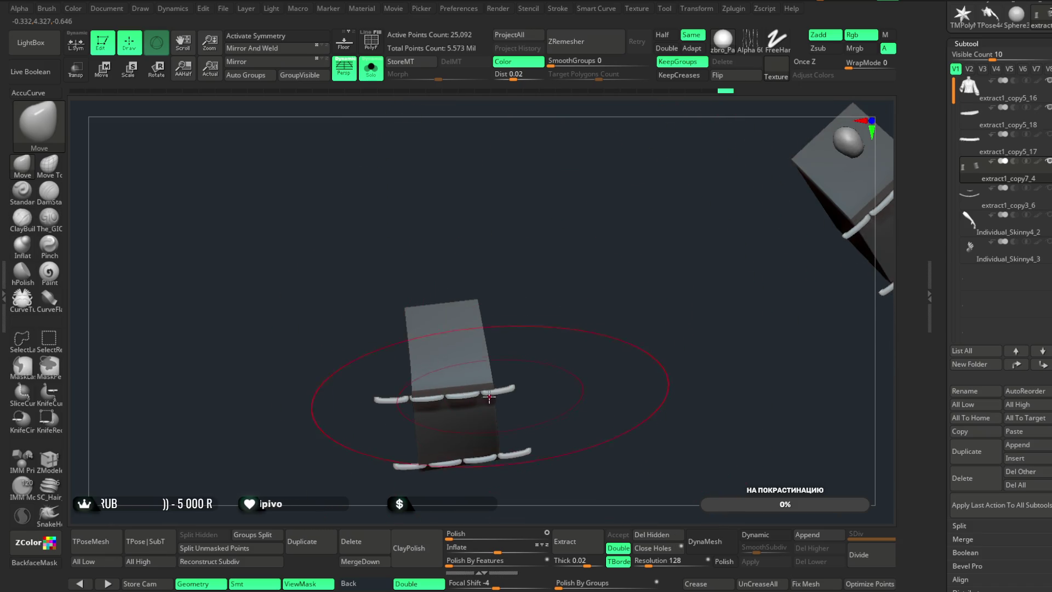
mouse_move(639, 324)
mouse_down()
mouse_move(559, 371)
mouse_move(715, 286)
mouse_up()
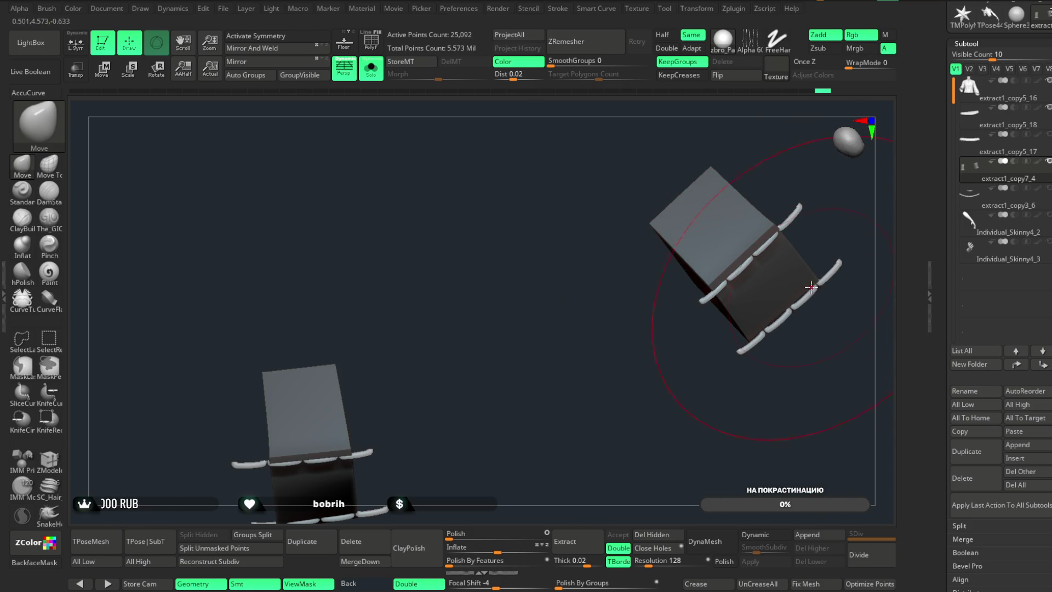
mouse_move(712, 362)
mouse_down()
mouse_move(554, 385)
mouse_move(498, 319)
mouse_up()
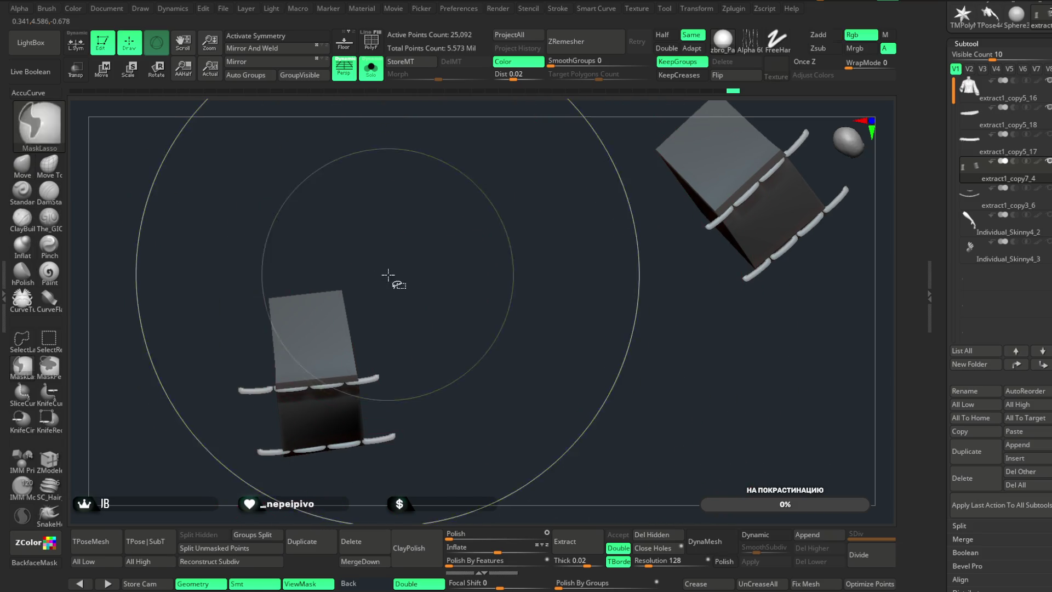
ctrl+shift+click(347, 288)
ctrl+shift+click(545, 317)
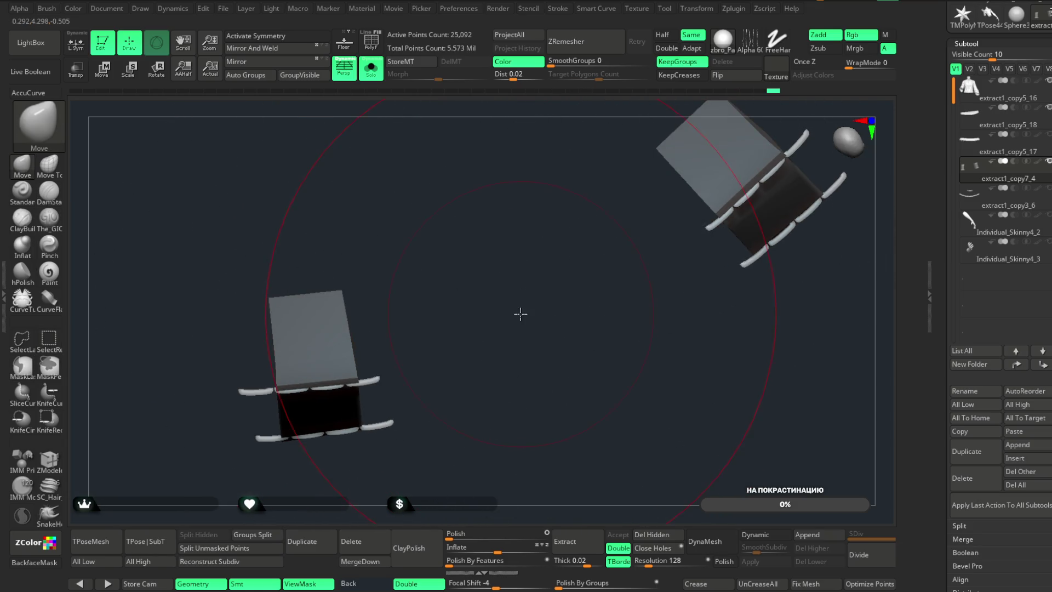
ctrl+shift+click(517, 288)
mouse_move(513, 235)
mouse_down()
mouse_move(592, 141)
mouse_move(576, 235)
mouse_move(546, 274)
mouse_move(344, 411)
mouse_up()
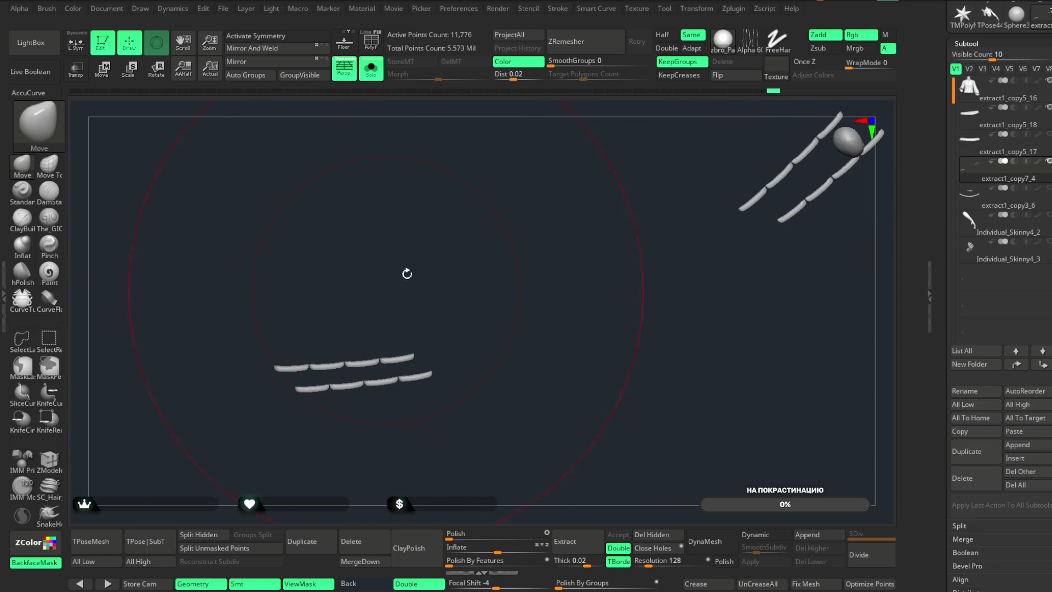
drag(407, 273, 361, 355)
drag(400, 319, 501, 381)
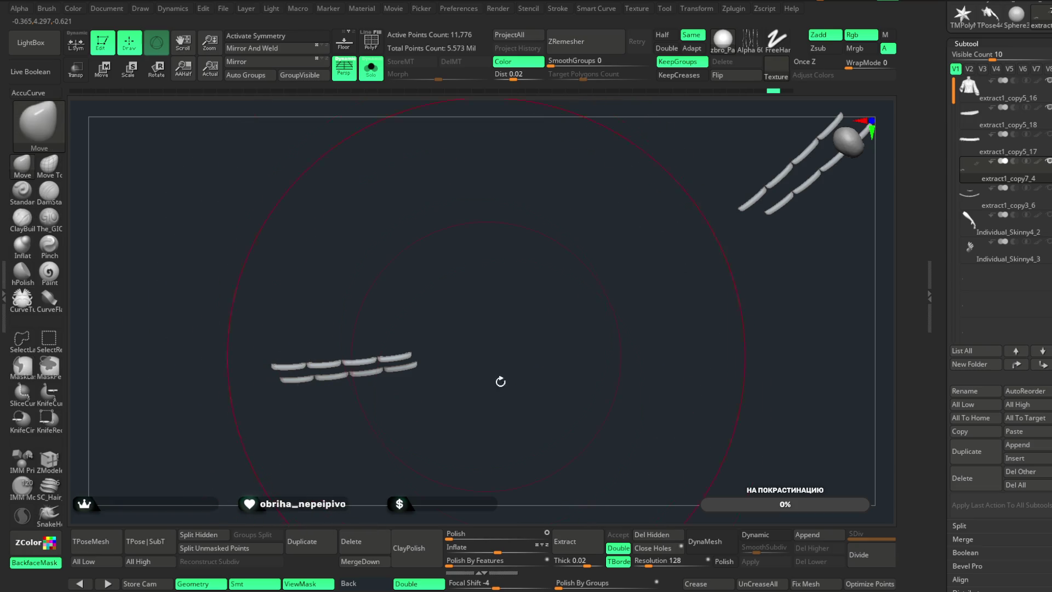
click(647, 550)
- Move the lower row of rail pieces down along the panels' bottom edge
ctrl+shift+click(427, 307)
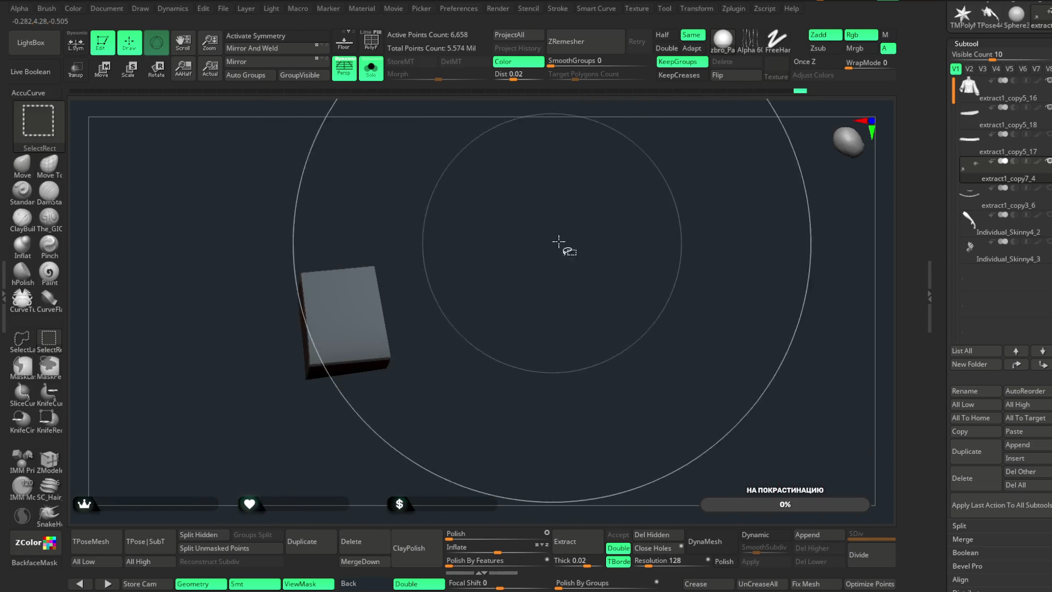
ctrl+shift+click(564, 243)
ctrl+shift+click(707, 156)
ctrl+shift+click(568, 275)
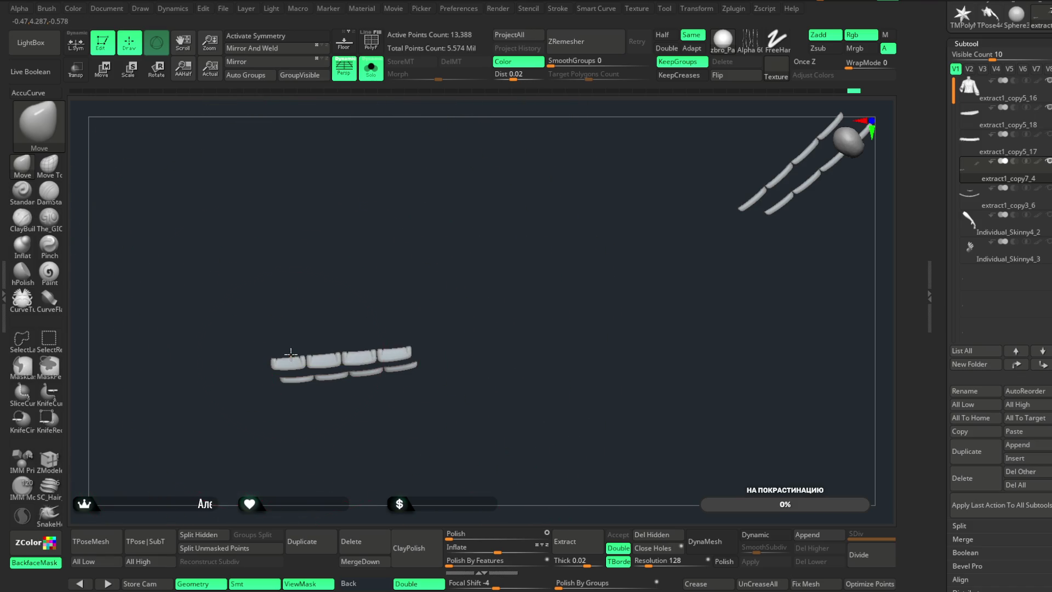
mouse_move(416, 331)
mouse_down()
mouse_move(413, 307)
mouse_move(370, 412)
mouse_up()
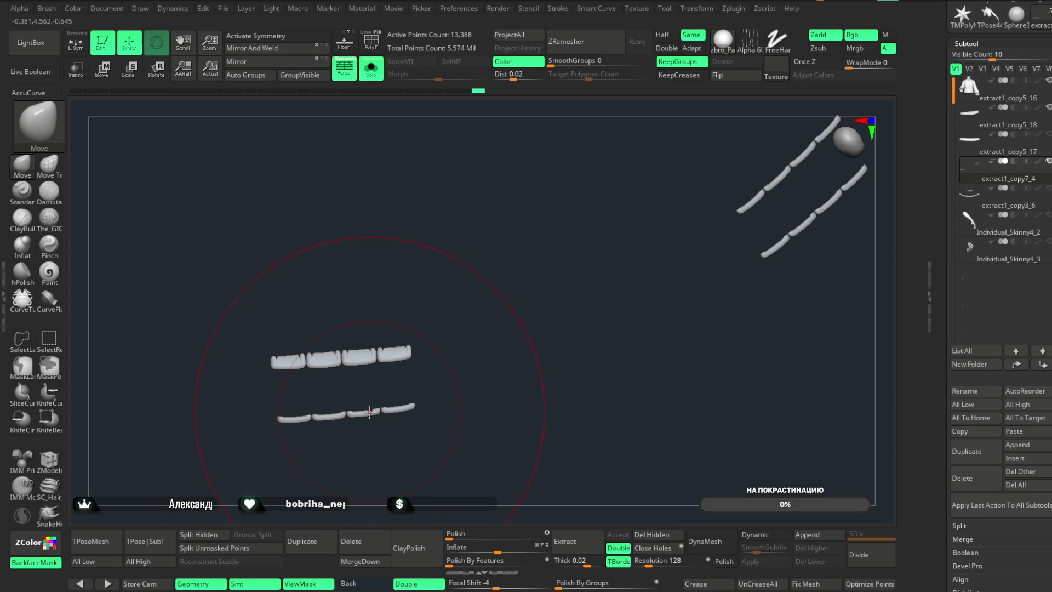
mouse_move(599, 308)
mouse_down()
mouse_move(661, 259)
mouse_move(500, 381)
mouse_move(544, 329)
mouse_move(498, 299)
mouse_move(542, 310)
mouse_move(502, 232)
mouse_move(512, 211)
mouse_move(537, 281)
mouse_move(419, 160)
mouse_up()
right_click(527, 269)
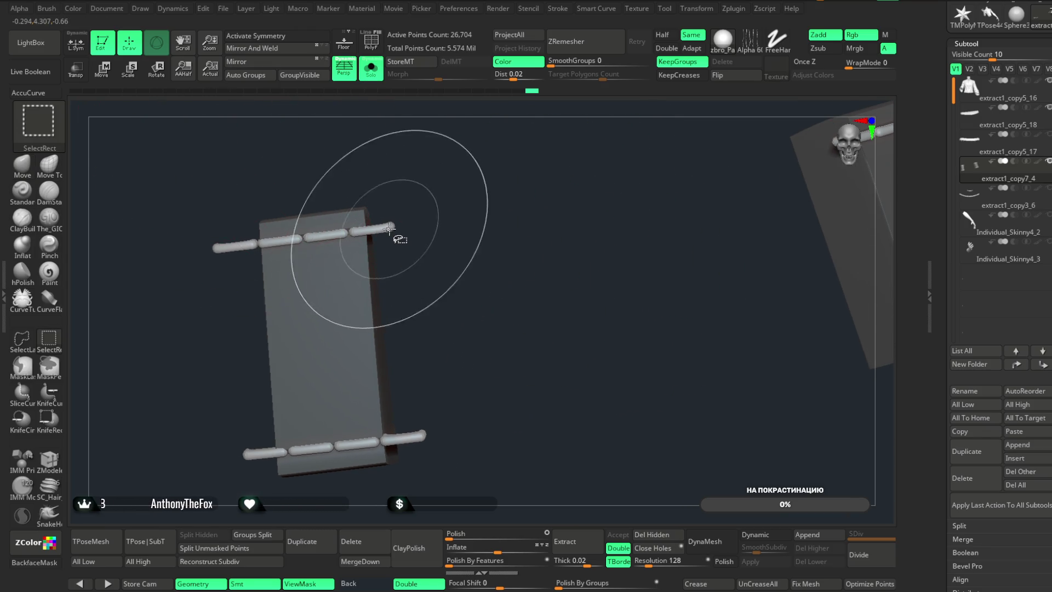
- Hide the surplus rail pieces on both blocks with Ctrl+Shift clicks
ctrl+shift+click(372, 228)
ctrl+shift+click(369, 230)
ctrl+shift+click(435, 446)
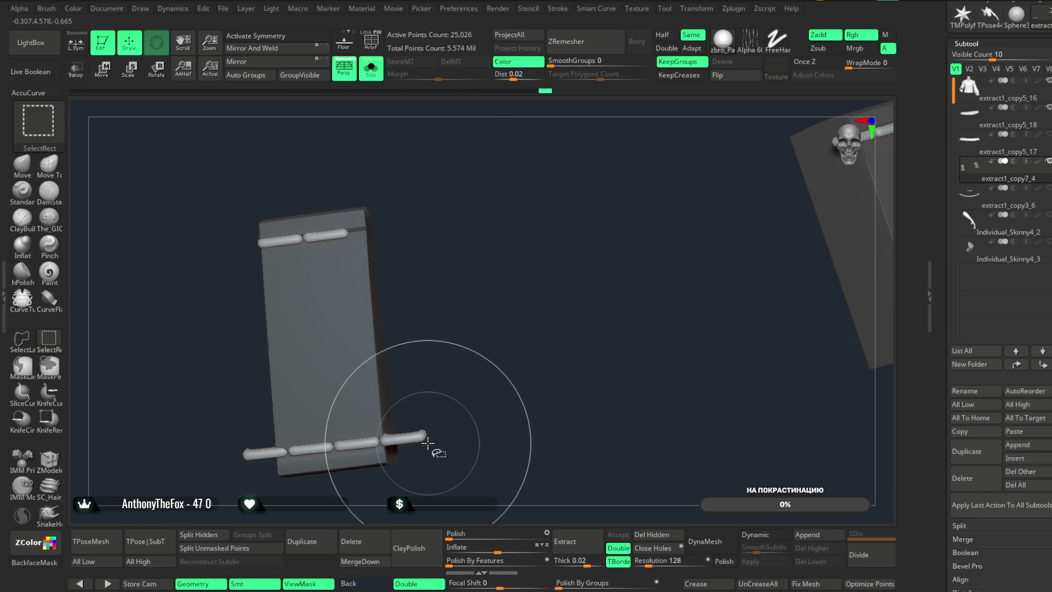
ctrl+shift+click(305, 458)
ctrl+shift+click(376, 423)
mouse_move(376, 423)
mouse_down()
mouse_move(504, 325)
mouse_move(542, 269)
mouse_up()
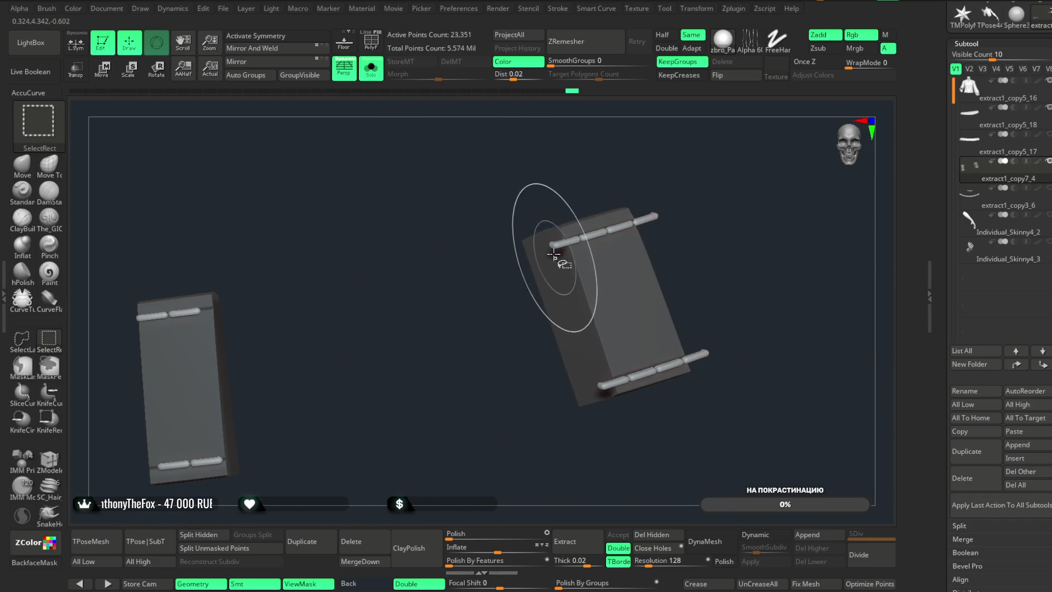
ctrl+shift+click(595, 329)
ctrl+shift+click(595, 329)
ctrl+shift+click(609, 385)
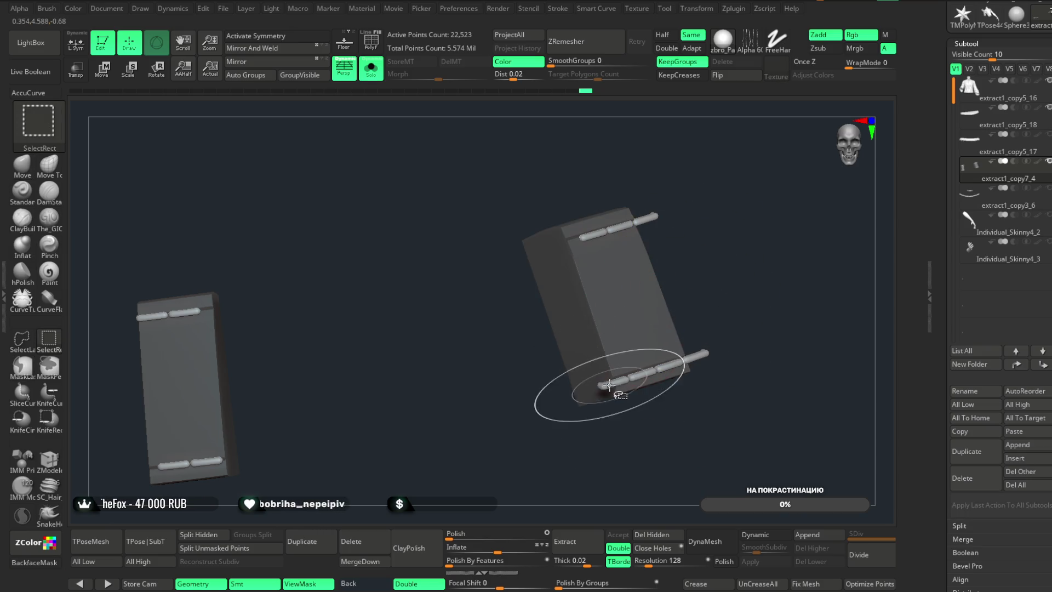
ctrl+alt+shift+click(695, 351)
drag(656, 219, 682, 200)
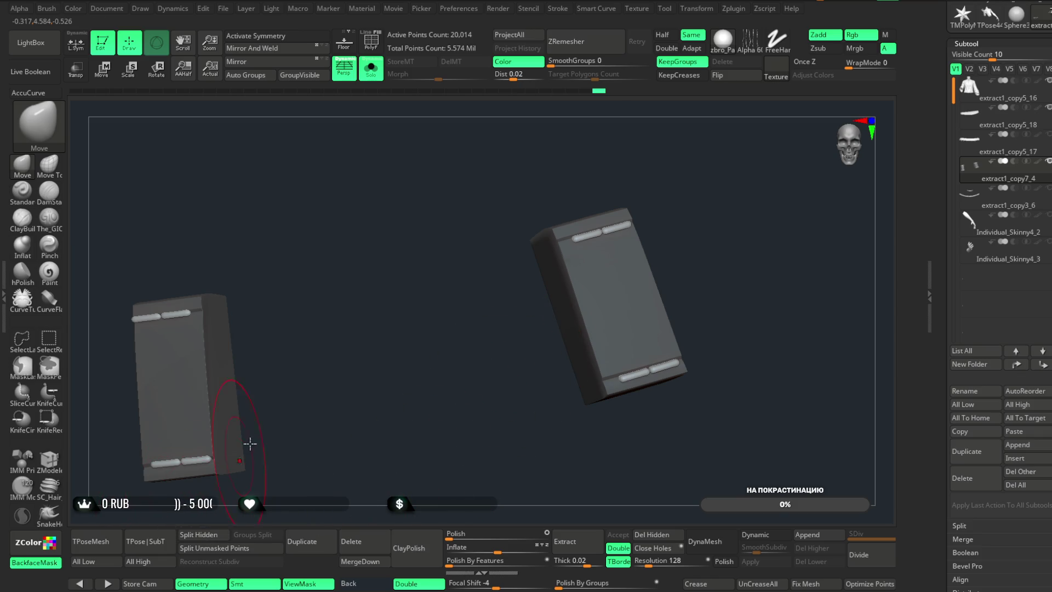
- Remove the hidden pieces with Del Hidden, check the blocks, and turn Solo off
click(653, 535)
drag(491, 433, 460, 404)
drag(289, 450, 543, 390)
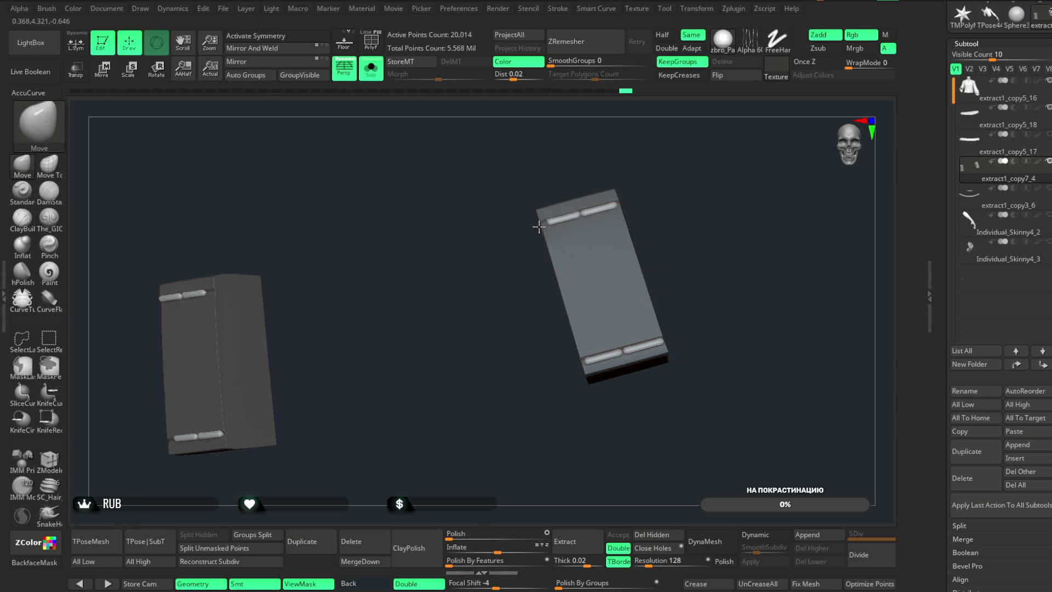
mouse_move(509, 295)
mouse_down()
mouse_move(519, 351)
mouse_move(564, 371)
mouse_move(562, 357)
mouse_move(684, 261)
mouse_up()
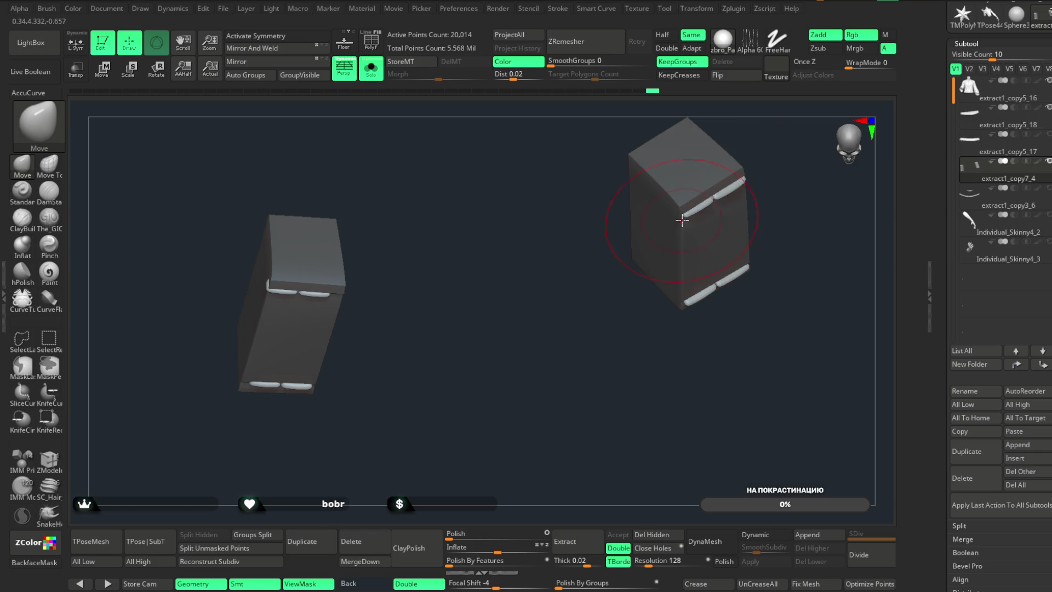
mouse_move(745, 270)
mouse_down()
mouse_move(599, 345)
mouse_move(587, 293)
mouse_move(543, 266)
mouse_up()
mouse_move(470, 236)
mouse_down()
mouse_move(415, 232)
mouse_move(504, 207)
mouse_move(462, 230)
mouse_move(521, 237)
mouse_up()
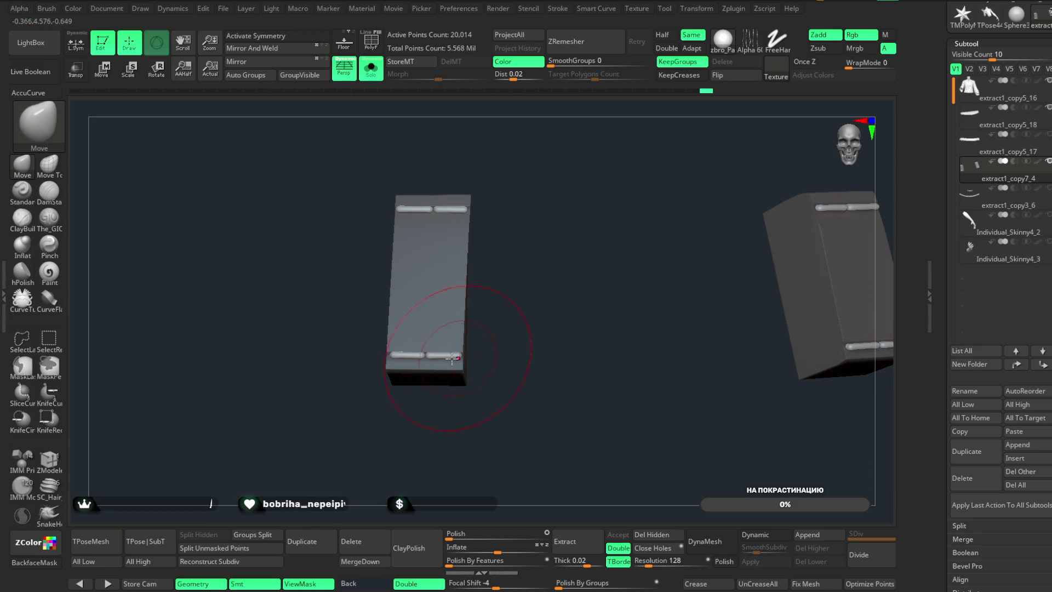
mouse_move(479, 289)
mouse_down()
mouse_move(538, 223)
mouse_move(540, 284)
mouse_move(529, 218)
mouse_up()
click(371, 69)
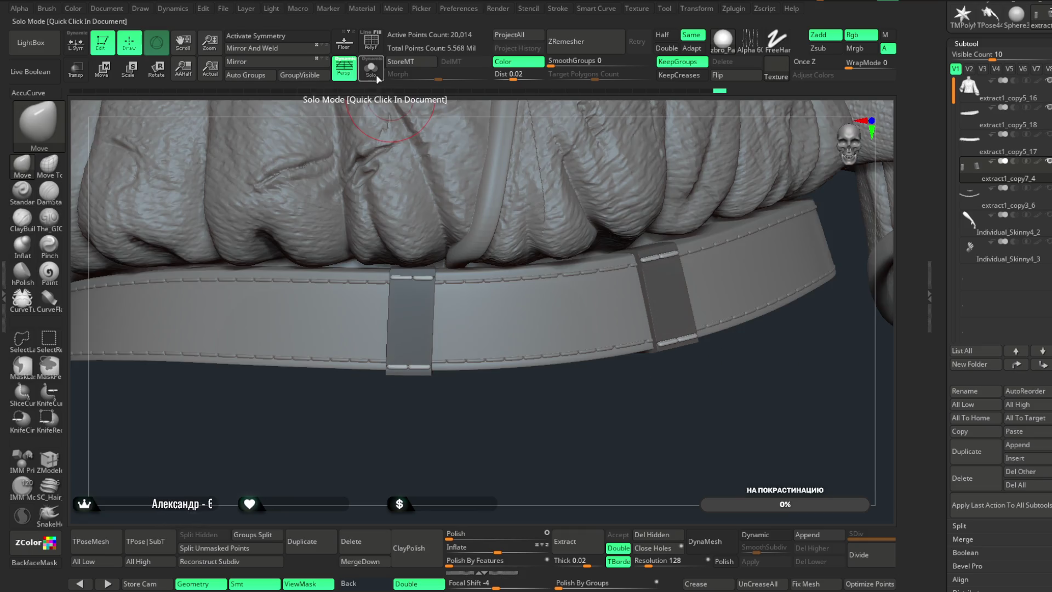
- Select the belt and remesh it into one mesh using the gizmo's Remesh By Union
key(f)
mouse_move(493, 399)
mouse_down()
mouse_move(490, 408)
mouse_move(489, 371)
mouse_move(515, 482)
mouse_move(489, 418)
mouse_move(480, 443)
mouse_move(474, 372)
mouse_move(472, 423)
mouse_move(473, 356)
mouse_move(496, 436)
mouse_move(475, 350)
mouse_up()
alt+click(473, 343)
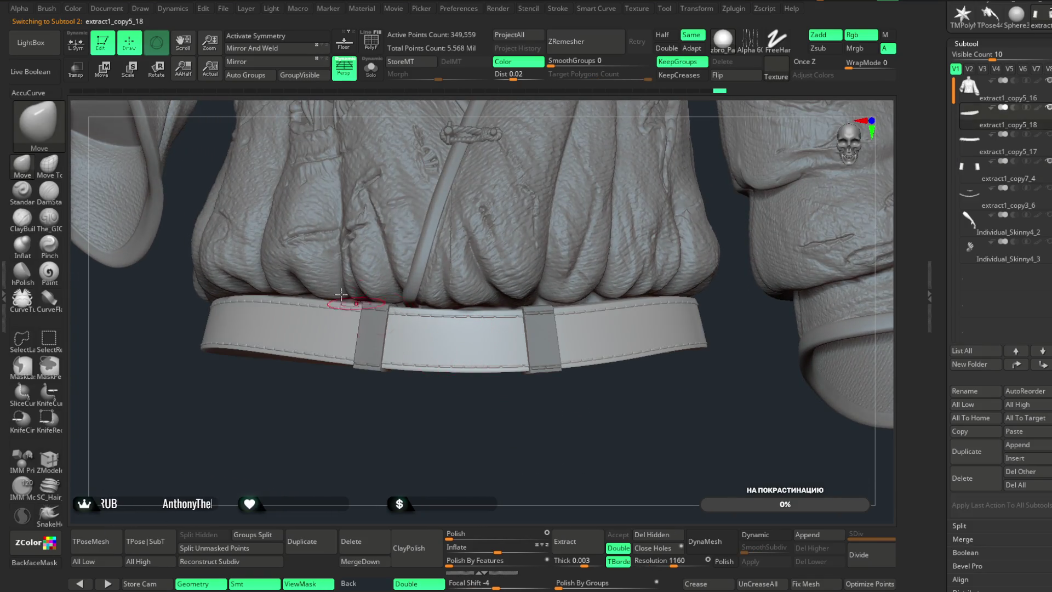
click(108, 78)
mouse_move(335, 280)
mouse_down()
mouse_move(418, 425)
mouse_move(418, 319)
mouse_move(689, 178)
mouse_up()
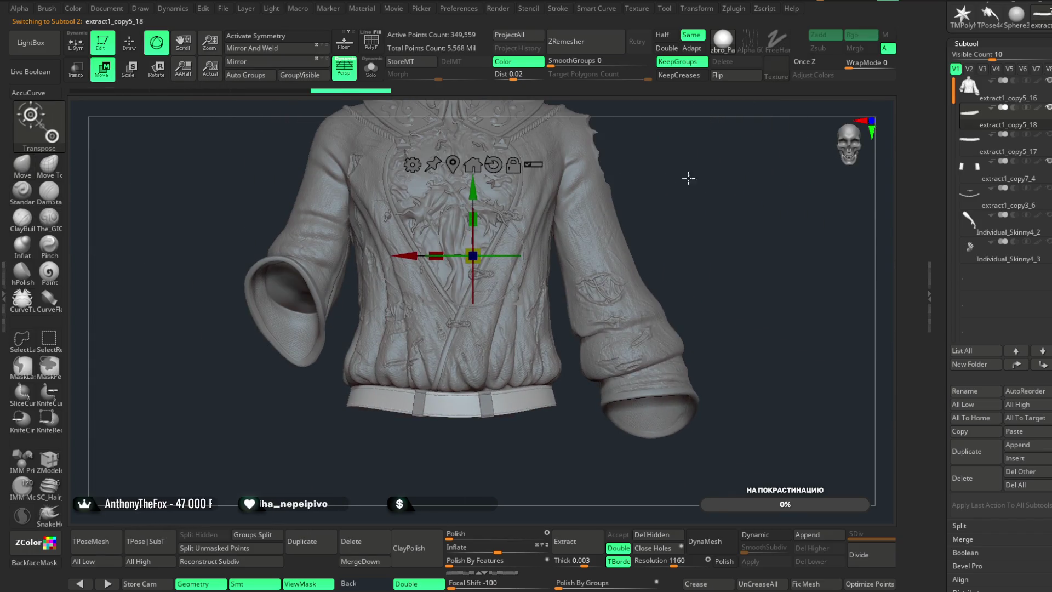
key(f)
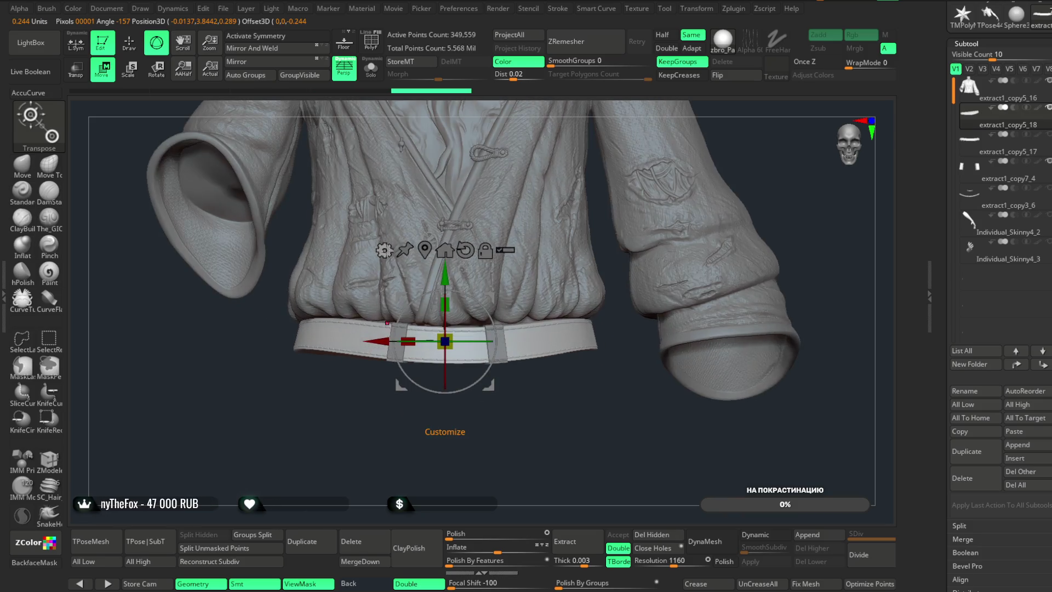
click(384, 251)
click(616, 329)
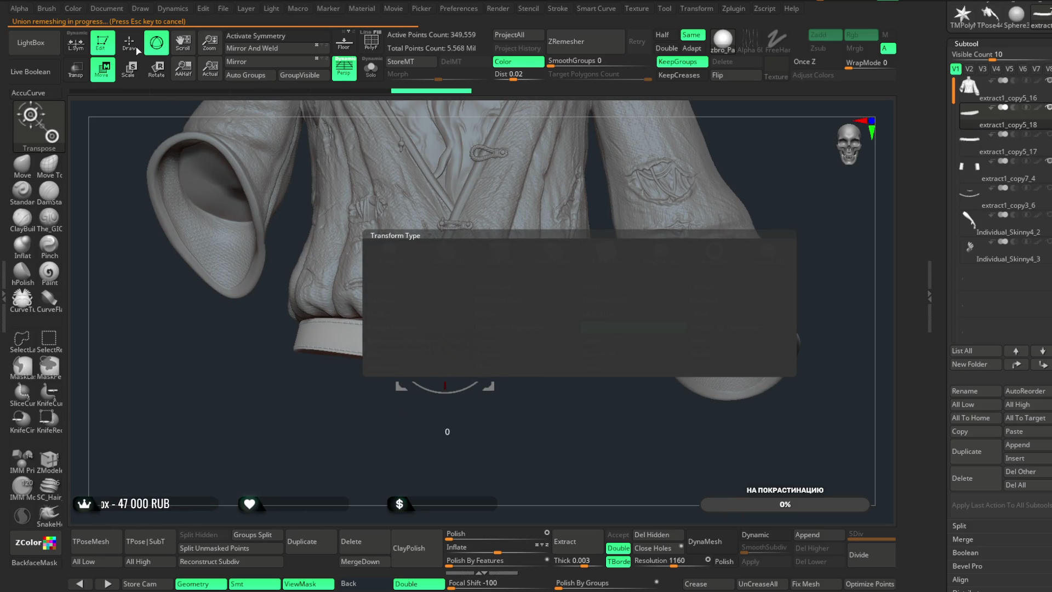
click(385, 251)
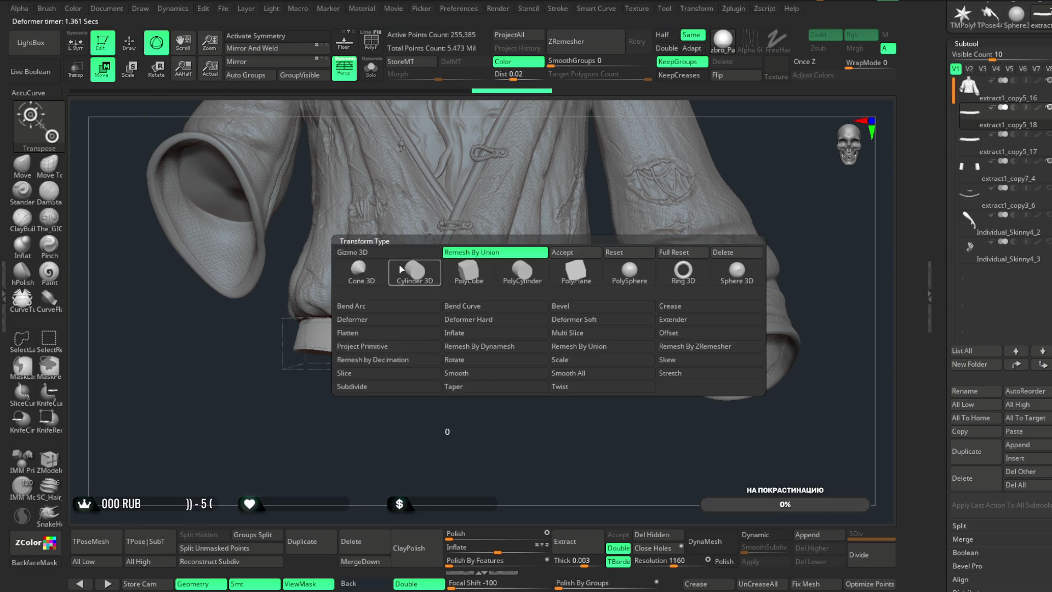
click(574, 255)
key(q)
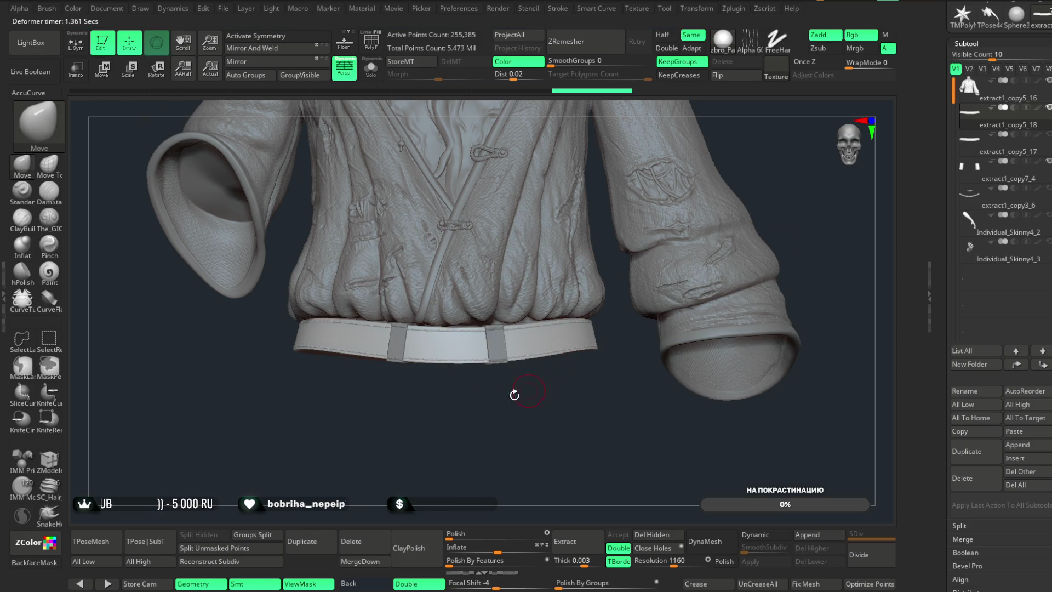
- Solo the remeshed belt, hide part of it, and inspect it from above
click(380, 68)
drag(596, 162, 707, 275)
mouse_move(614, 292)
ctrl+shift+mouse_down()
mouse_move(442, 472)
mouse_move(500, 406)
mouse_move(466, 469)
mouse_move(453, 468)
mouse_move(714, 289)
mouse_move(658, 188)
mouse_move(731, 301)
mouse_move(665, 193)
mouse_move(676, 216)
mouse_move(712, 238)
mouse_move(676, 215)
mouse_move(728, 204)
mouse_move(718, 232)
ctrl+shift+mouse_up()
ctrl+shift+click(637, 285)
- Turn on PolyF so the oval belt piece shows in its solid magenta group colour
mouse_move(636, 285)
mouse_down()
mouse_move(601, 409)
mouse_move(639, 308)
mouse_move(340, 120)
mouse_up()
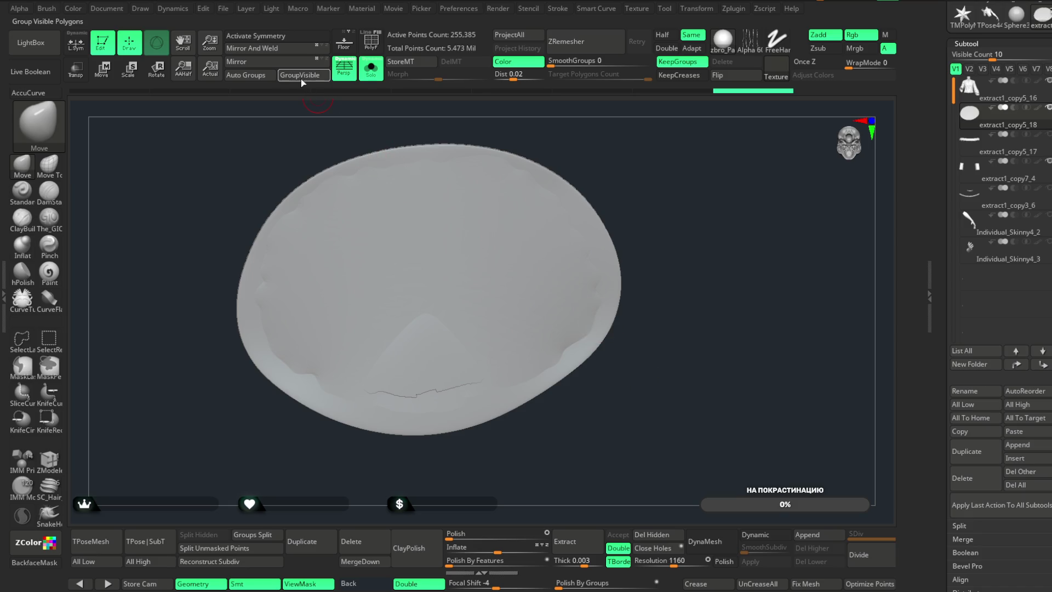
click(372, 44)
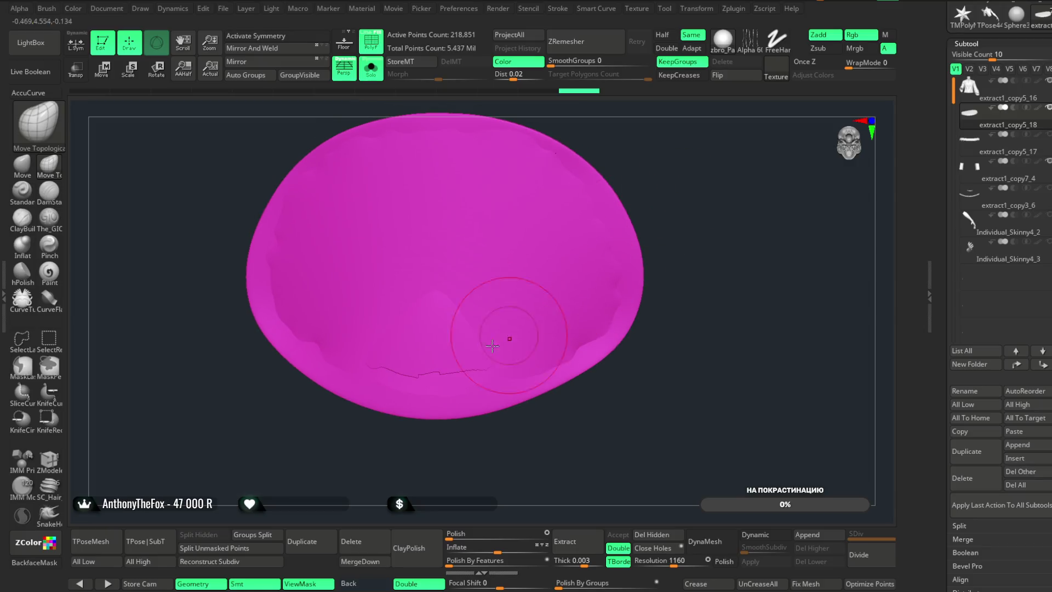
key(shift)
key(space)
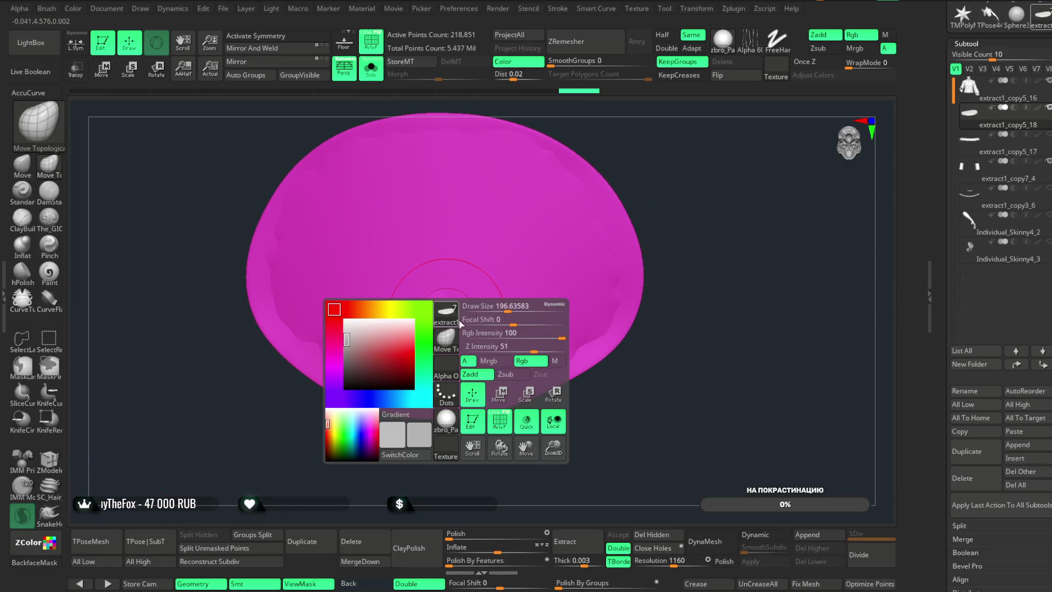
key(shift)
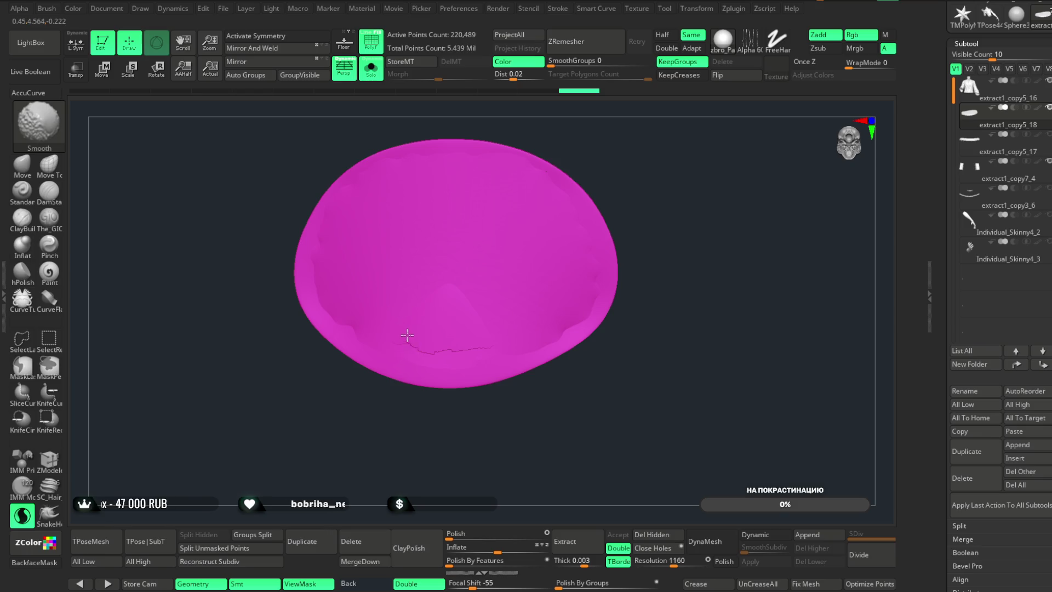
- Inspect the oval disc from low side, near top-down and tilted side views
mouse_move(517, 326)
right_down()
mouse_move(505, 393)
mouse_move(592, 183)
right_up()
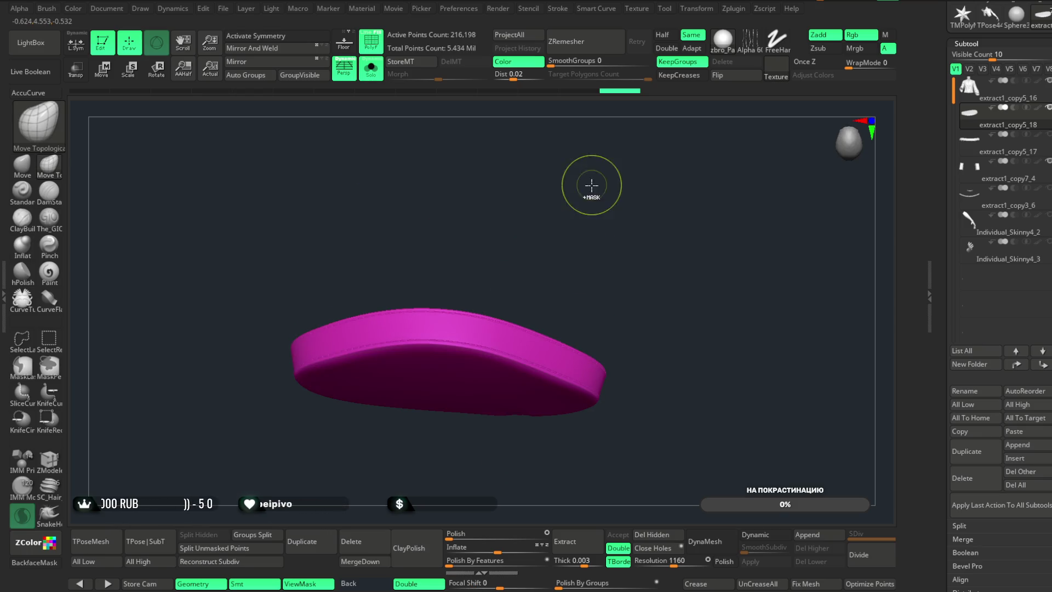
key(f)
key(shift)
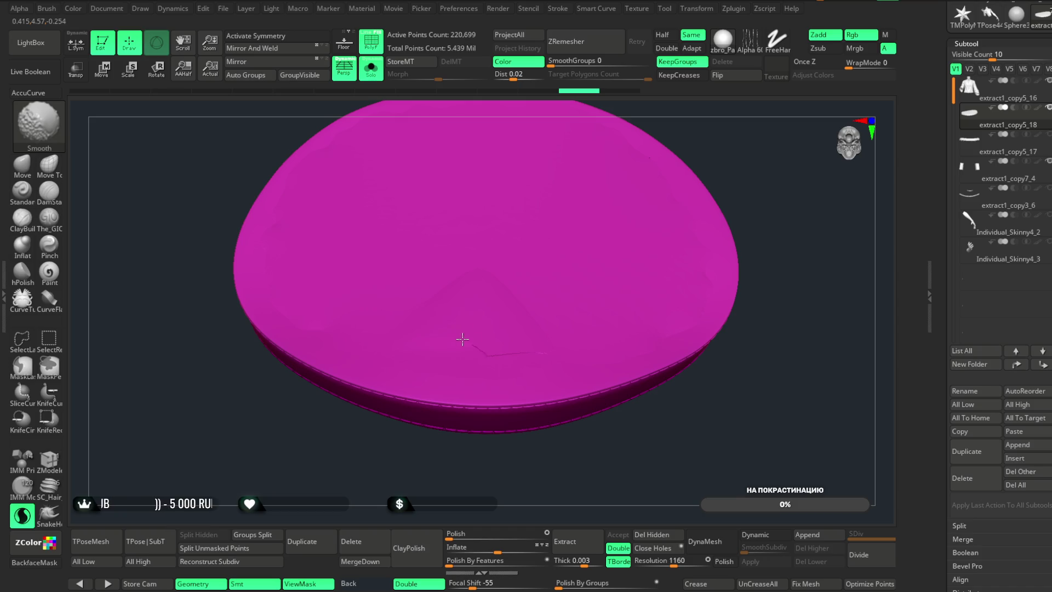
mouse_move(724, 164)
right_down()
mouse_move(712, 146)
mouse_move(718, 188)
mouse_move(606, 214)
right_up()
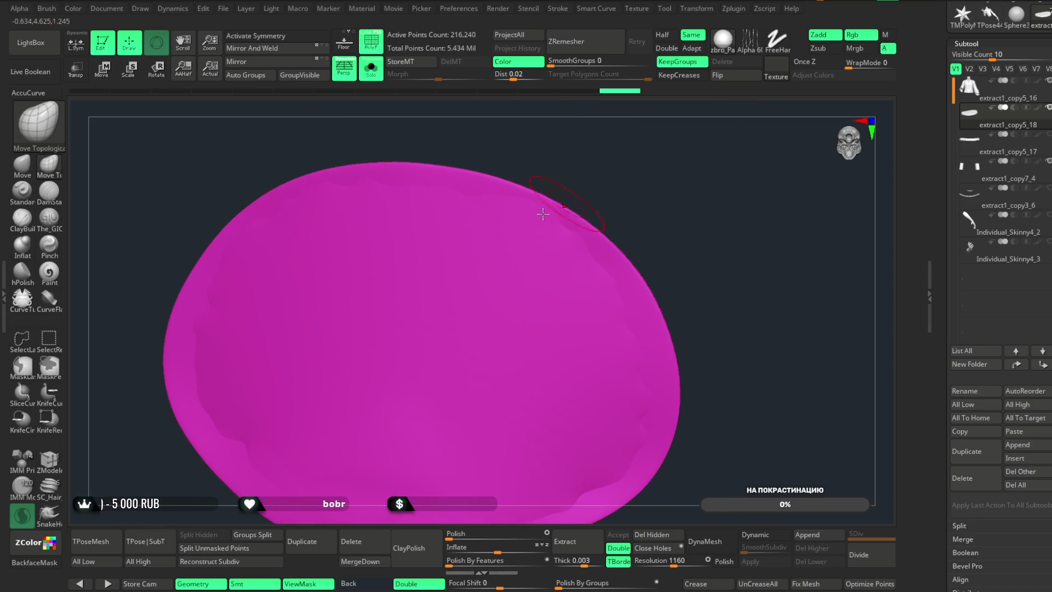
key(shift)
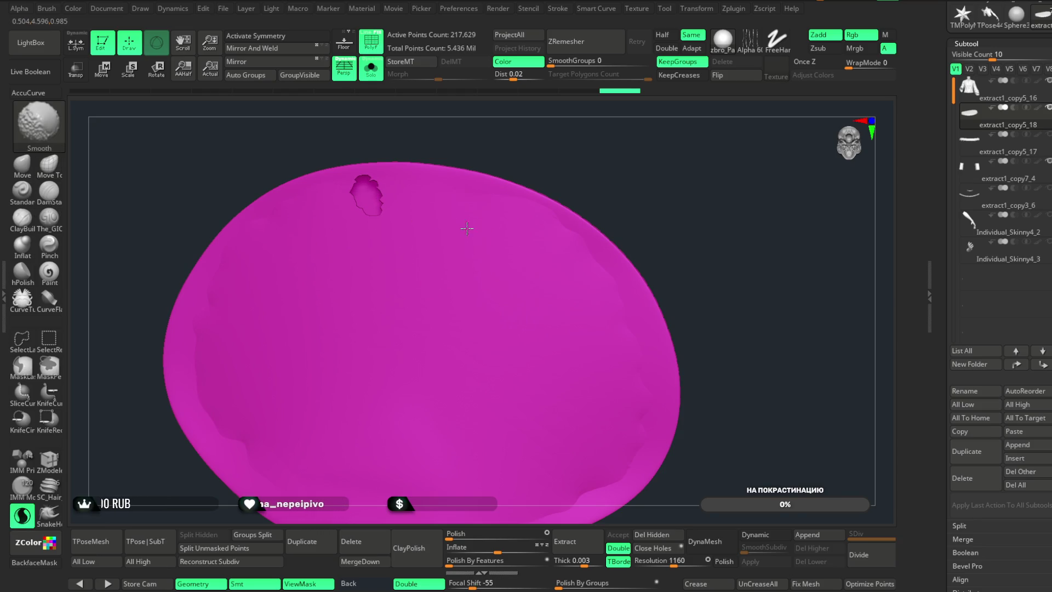
key(space)
mouse_move(639, 169)
right_down()
mouse_move(477, 227)
mouse_move(493, 203)
mouse_move(597, 238)
mouse_move(570, 352)
mouse_move(547, 333)
mouse_move(564, 206)
right_up()
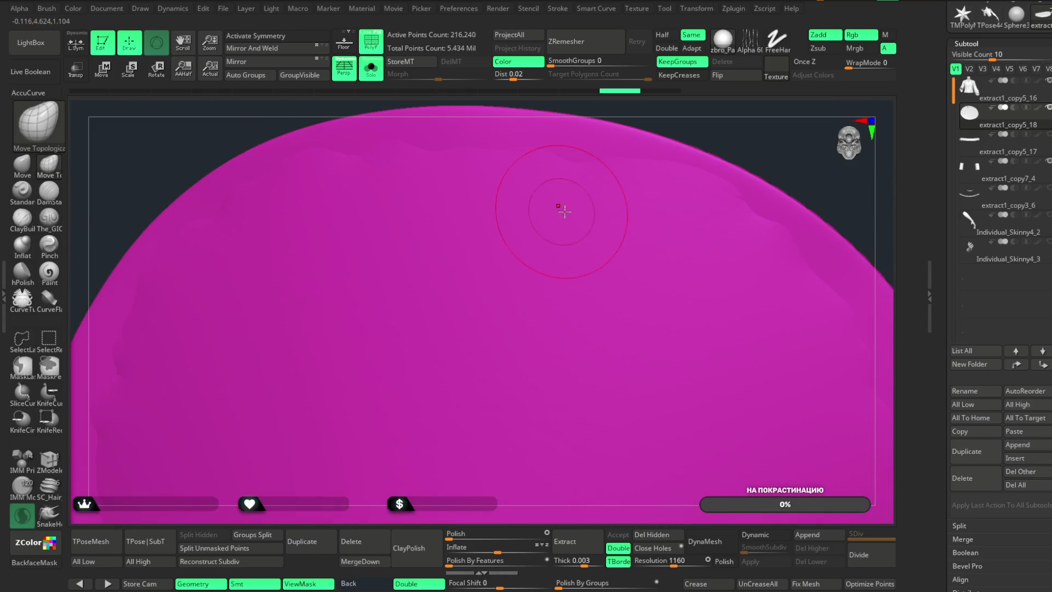
key(space)
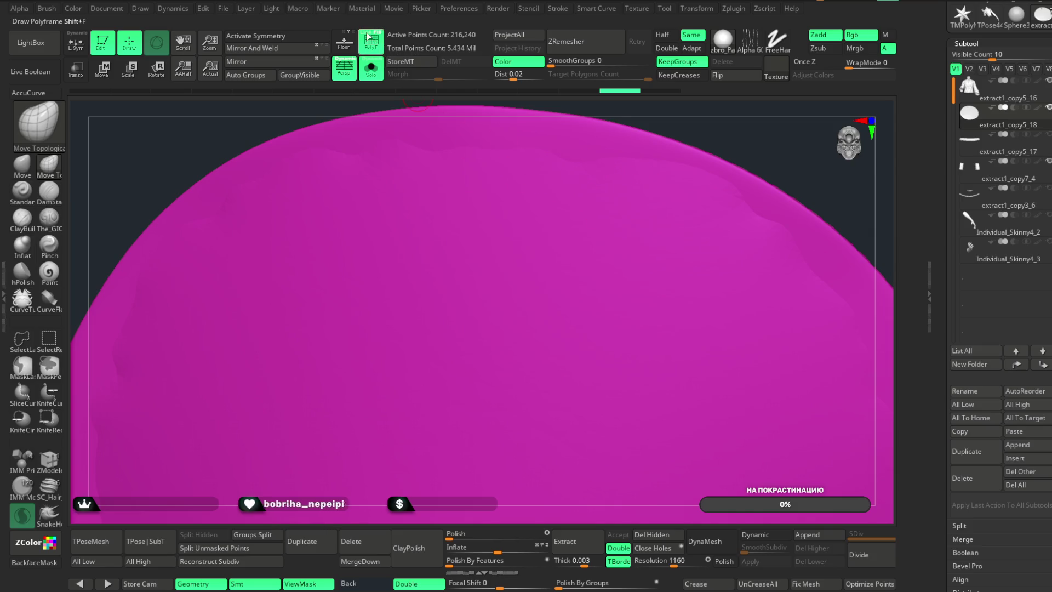
- Show the Polyframe wireframe and Shift-smooth along the disc's top edge and near the rim
click(368, 37)
mouse_move(428, 137)
mouse_down()
mouse_move(477, 155)
mouse_move(628, 139)
mouse_up()
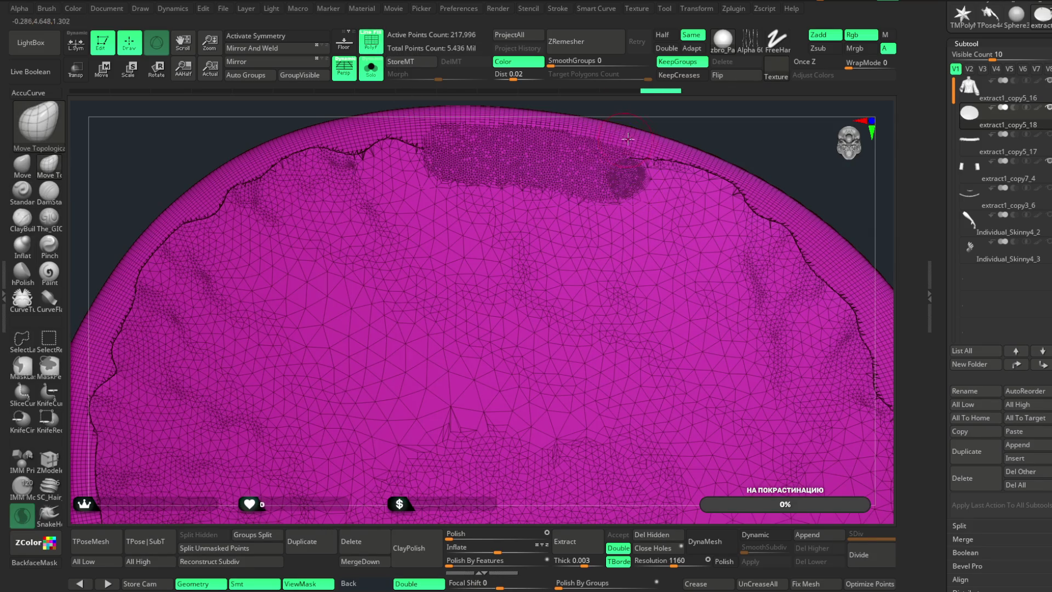
right_drag(535, 109, 613, 189)
key(shift)
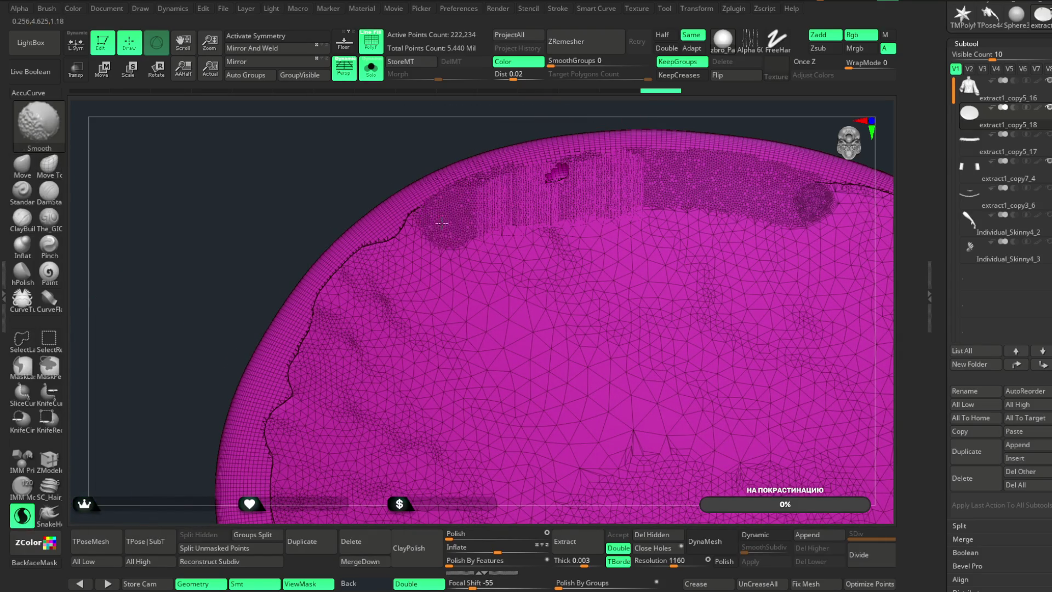
mouse_move(286, 301)
right_down()
mouse_move(307, 153)
mouse_move(542, 113)
mouse_move(554, 143)
mouse_move(517, 189)
right_up()
key(shift)
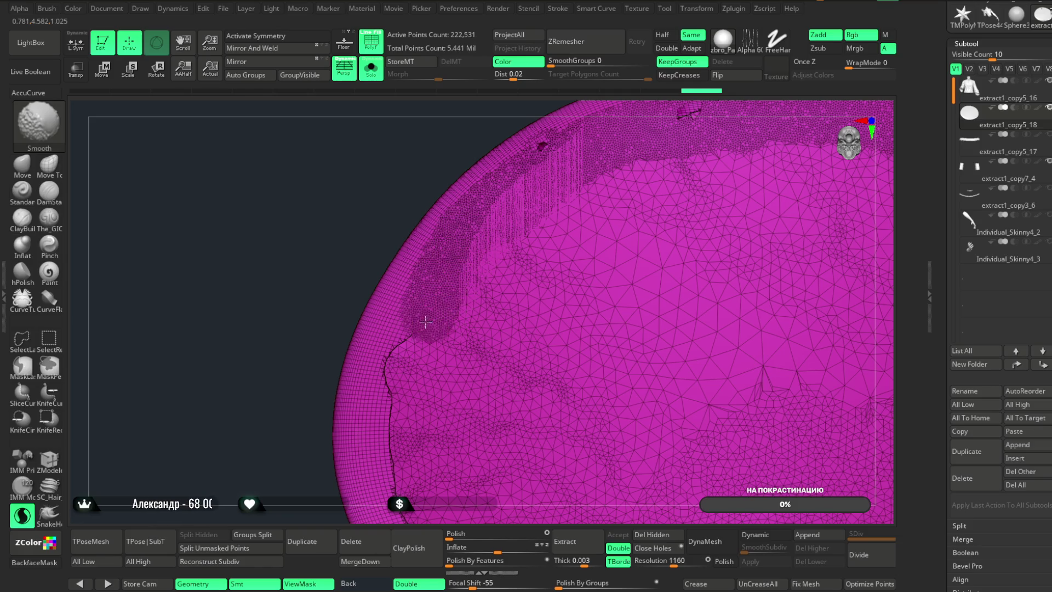
shift+drag(406, 368, 324, 458)
mouse_move(324, 458)
right_down()
mouse_move(214, 379)
mouse_move(203, 325)
right_up()
key(shift)
- Smooth a patch on the disc's top and extend it down and rightward along the rim
shift+drag(326, 164, 324, 200)
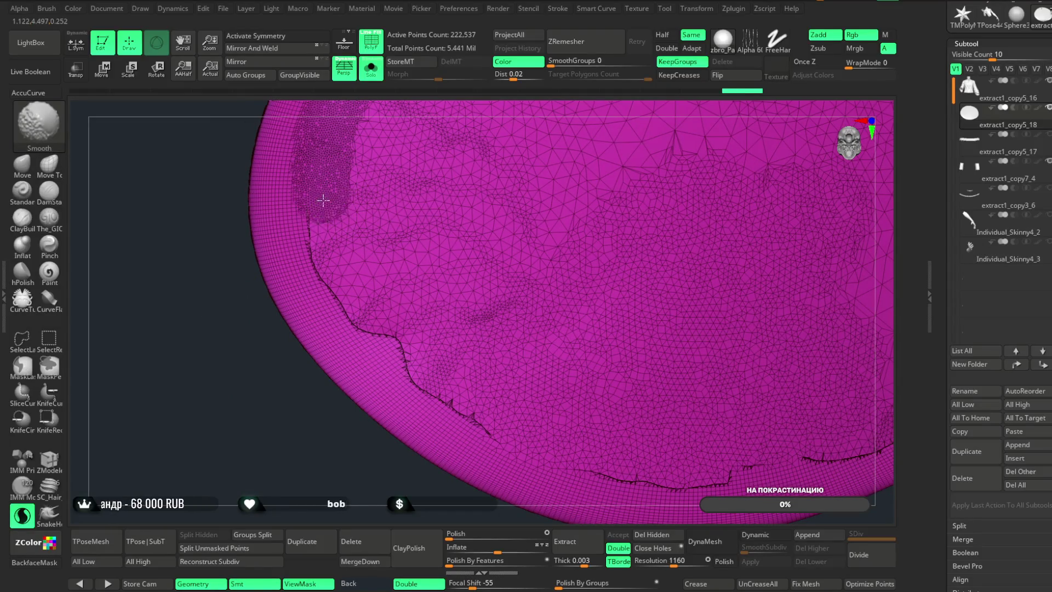
shift+drag(360, 303, 308, 183)
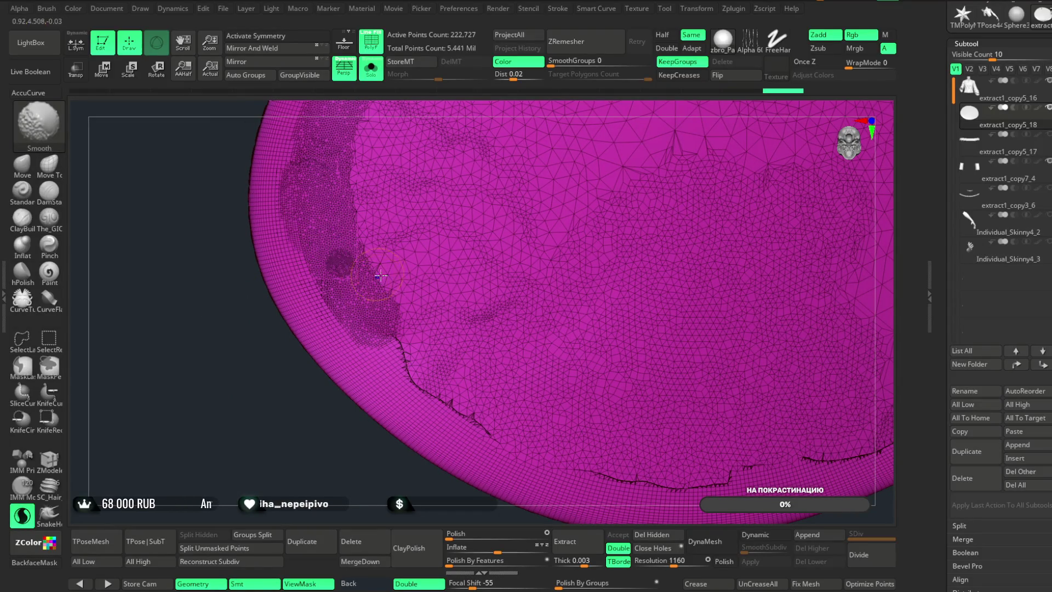
shift+drag(379, 320, 425, 381)
shift+drag(499, 423, 513, 433)
right_drag(513, 433, 341, 404)
shift+drag(408, 271, 508, 303)
shift+drag(602, 302, 756, 252)
key(f)
- Smooth further rim sections on the left, bottom-right and upper right of the disc
right_drag(641, 418, 475, 365)
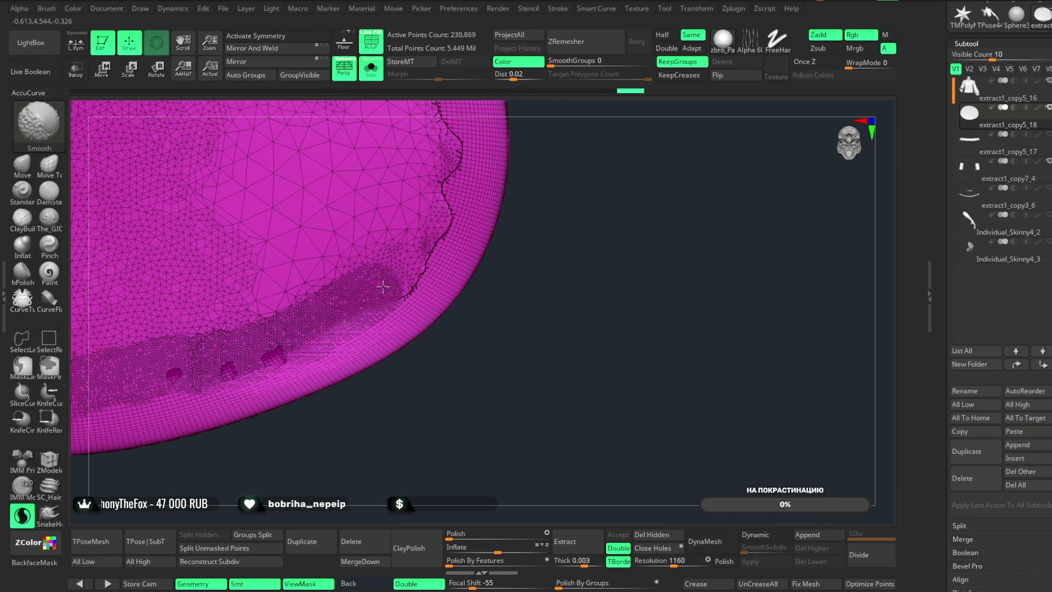
shift+drag(383, 287, 422, 252)
right_drag(563, 131, 455, 220)
shift+drag(351, 263, 383, 409)
mouse_move(384, 409)
right_down()
mouse_move(491, 165)
mouse_move(400, 143)
right_up()
shift+drag(400, 143, 389, 189)
shift+drag(369, 263, 384, 275)
mouse_move(384, 274)
right_down()
mouse_move(529, 205)
mouse_move(263, 252)
right_up()
shift+drag(263, 252, 276, 243)
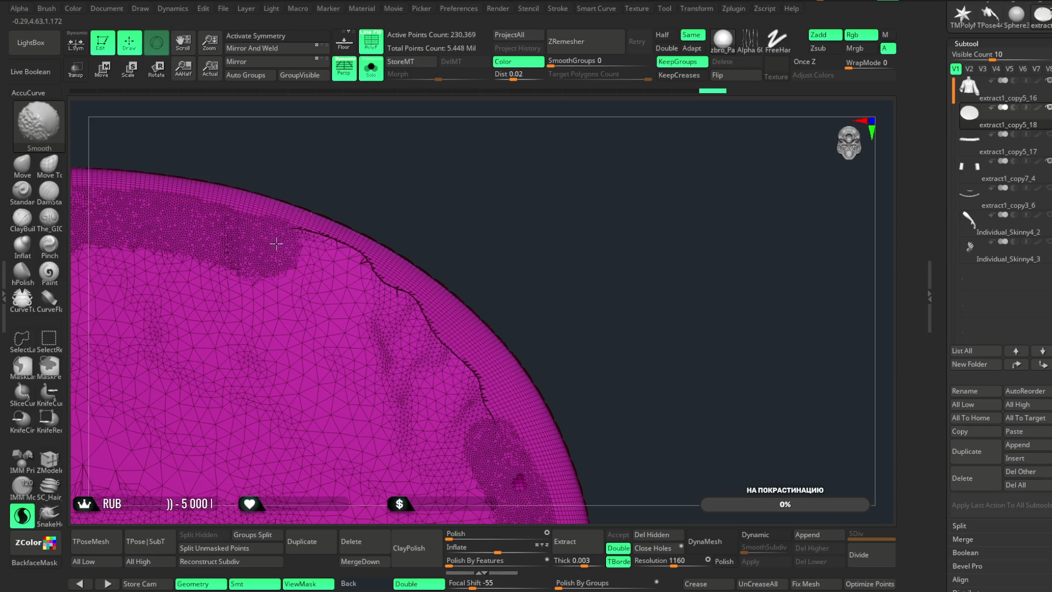
shift+drag(377, 290, 510, 433)
mouse_move(509, 433)
right_down()
mouse_move(502, 340)
mouse_move(497, 350)
mouse_move(534, 232)
mouse_move(528, 261)
mouse_move(520, 237)
mouse_move(546, 352)
mouse_move(597, 341)
mouse_move(564, 288)
mouse_move(540, 165)
mouse_move(564, 232)
mouse_move(543, 241)
right_up()
- Smooth the mesh edge downward, then check the result with the wireframe briefly hidden
key(space)
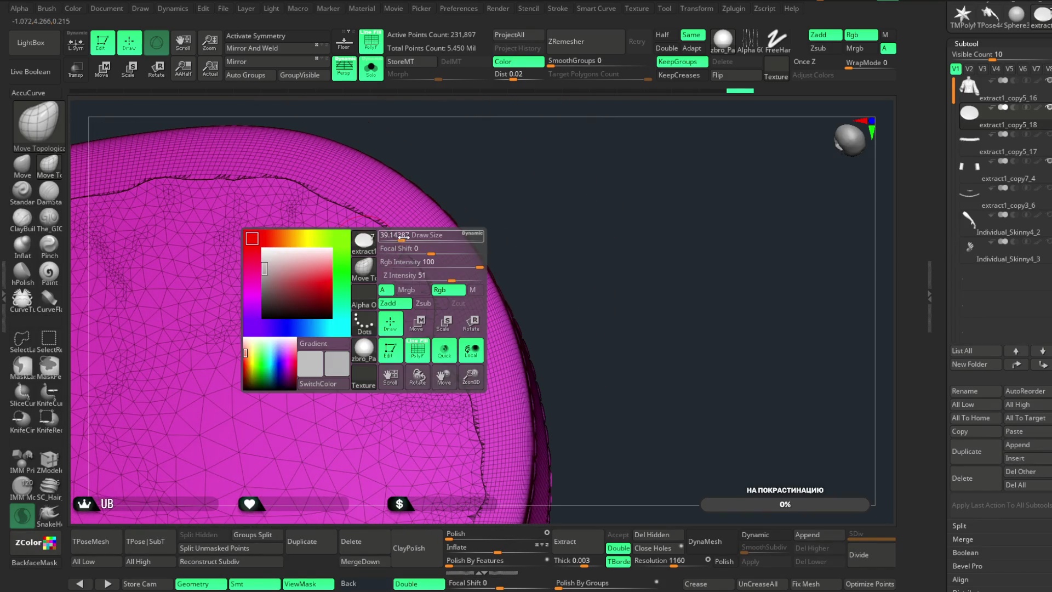
key(shift)
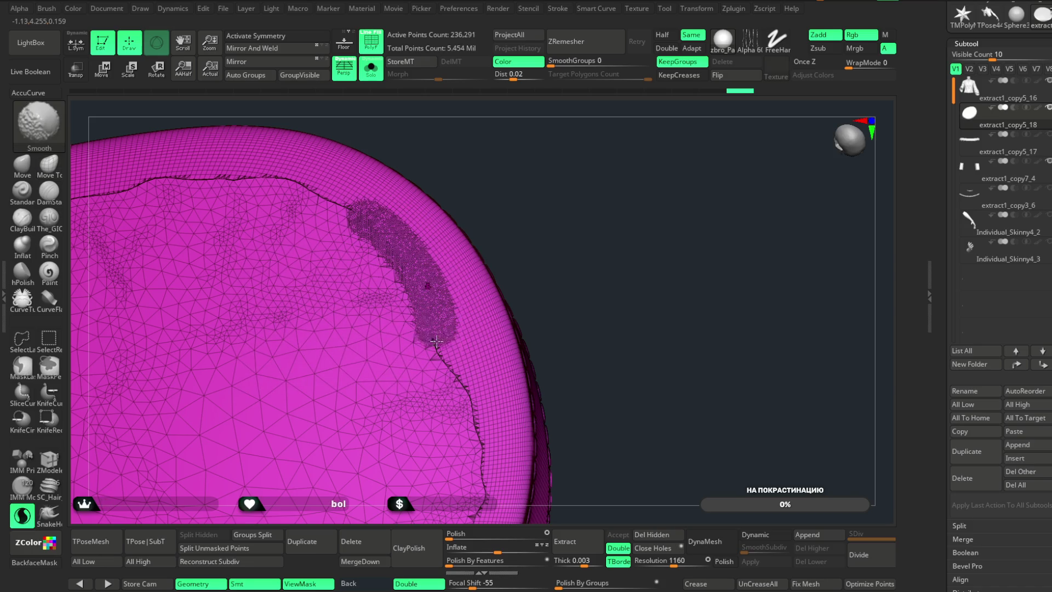
right_drag(548, 192, 442, 261)
shift+drag(462, 321, 458, 466)
mouse_move(564, 383)
mouse_down()
mouse_move(639, 176)
mouse_move(622, 139)
mouse_move(625, 96)
mouse_move(618, 134)
mouse_move(535, 149)
mouse_up()
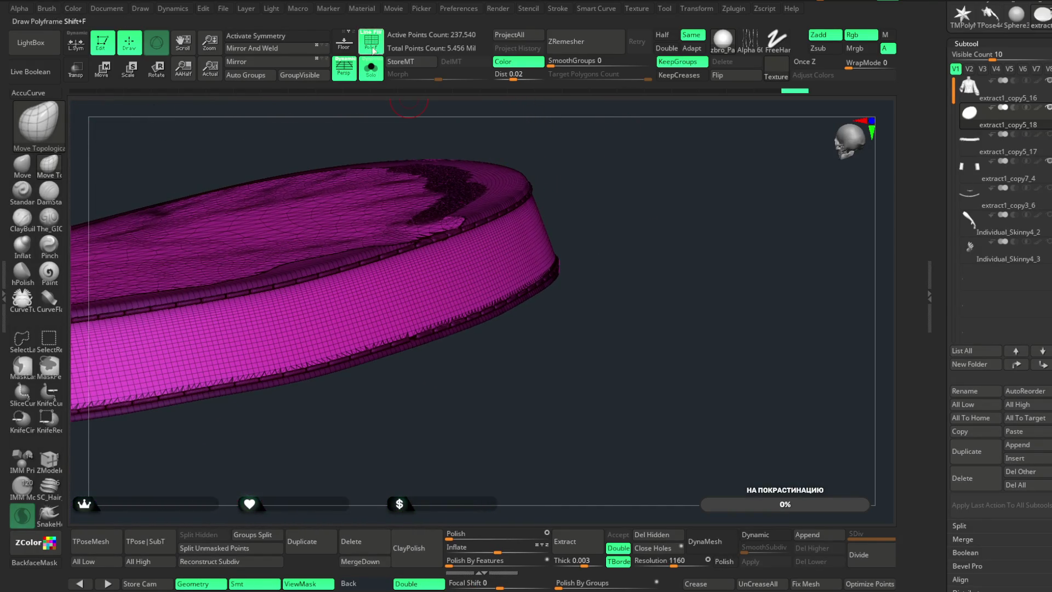
click(373, 45)
click(373, 45)
- Smooth bands along the disc's lower rim and down its left rim
drag(659, 122, 570, 239)
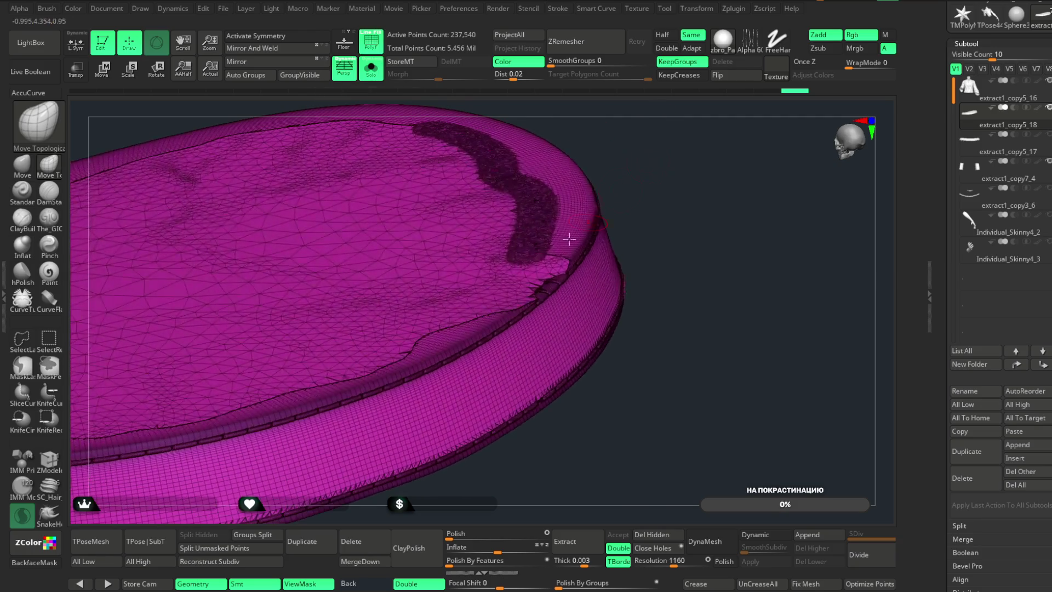
key(shift)
drag(683, 219, 695, 155)
key(shift)
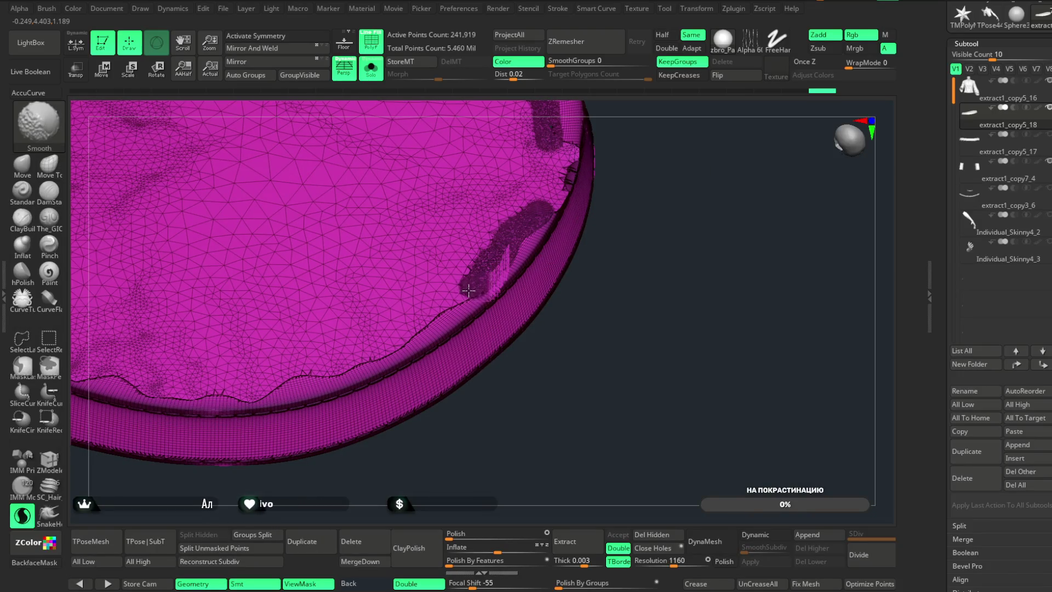
right_drag(352, 364, 321, 352)
mouse_move(354, 364)
mouse_down()
mouse_move(541, 357)
mouse_move(290, 237)
mouse_move(390, 341)
mouse_move(461, 342)
mouse_up()
drag(241, 380, 329, 307)
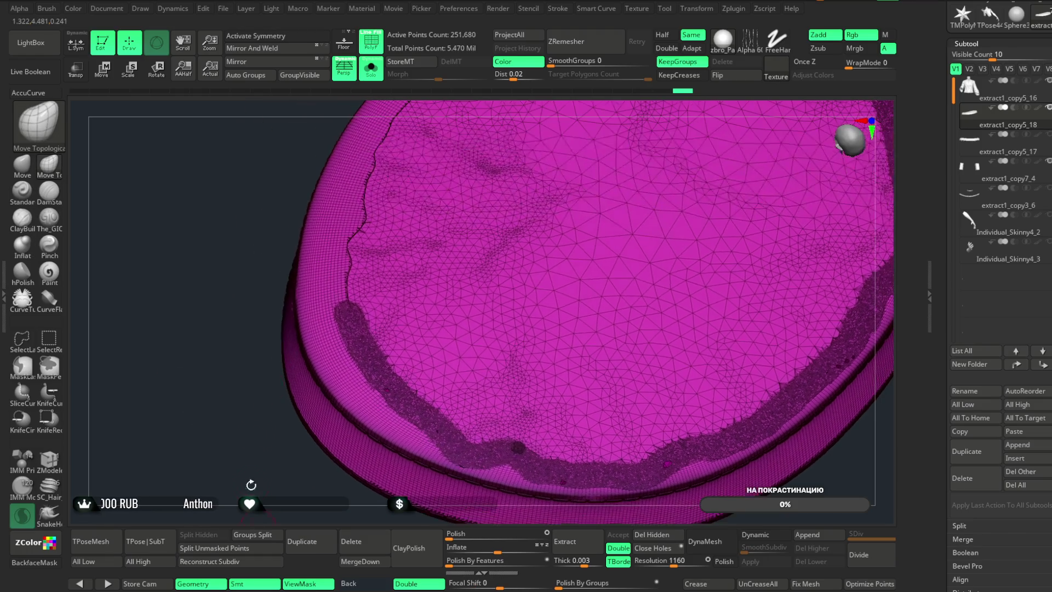
shift+drag(378, 155, 348, 304)
- Smooth the upper rim down-left, then turn Polyframe off to show plain grey
mouse_move(263, 350)
mouse_down()
mouse_move(207, 347)
mouse_move(496, 181)
mouse_move(408, 235)
mouse_move(384, 274)
mouse_up()
drag(454, 110, 477, 142)
mouse_move(696, 200)
shift+mouse_down()
mouse_move(608, 192)
mouse_move(506, 220)
mouse_move(400, 286)
shift+mouse_up()
mouse_move(770, 160)
mouse_down()
mouse_move(733, 176)
mouse_move(551, 140)
mouse_up()
key(shift+f)
drag(703, 141, 677, 159)
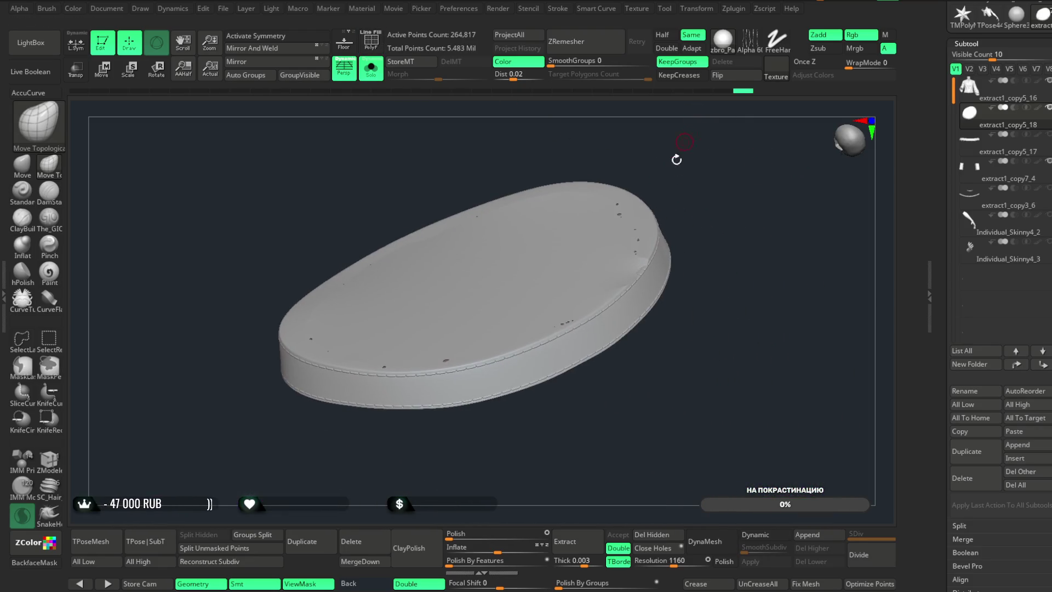
- Close the band's holes and remesh it by union through the Transpose gear menu
click(651, 545)
mouse_move(790, 258)
mouse_down()
mouse_move(787, 207)
mouse_move(414, 164)
mouse_up()
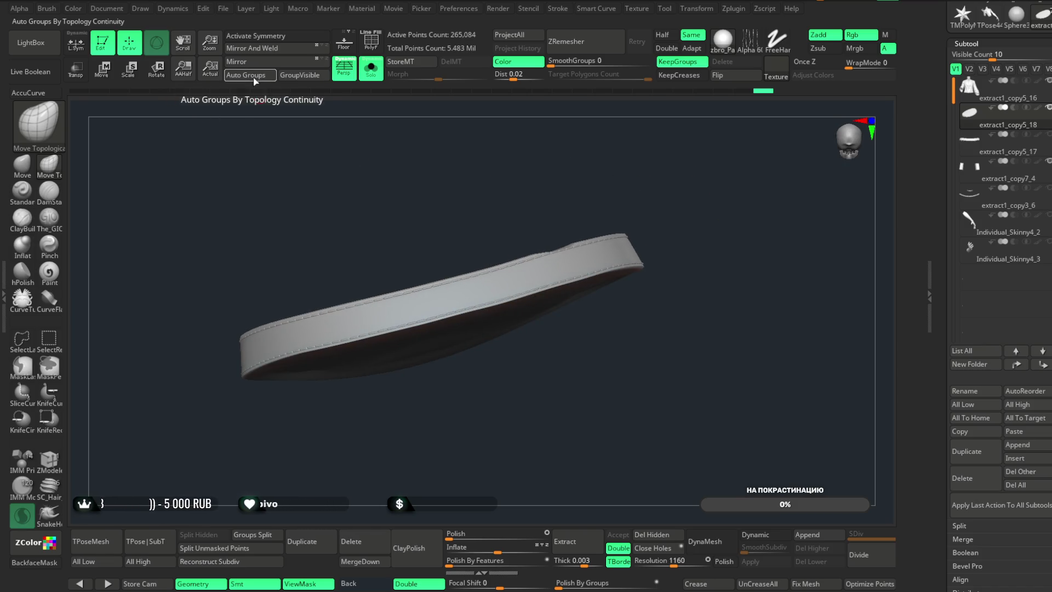
click(107, 79)
click(387, 221)
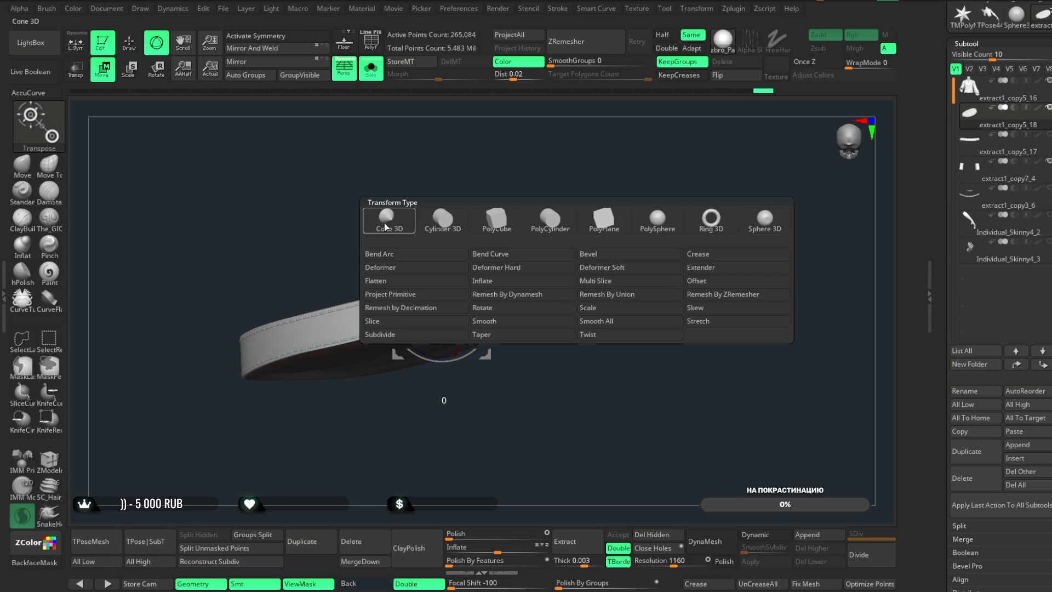
click(606, 294)
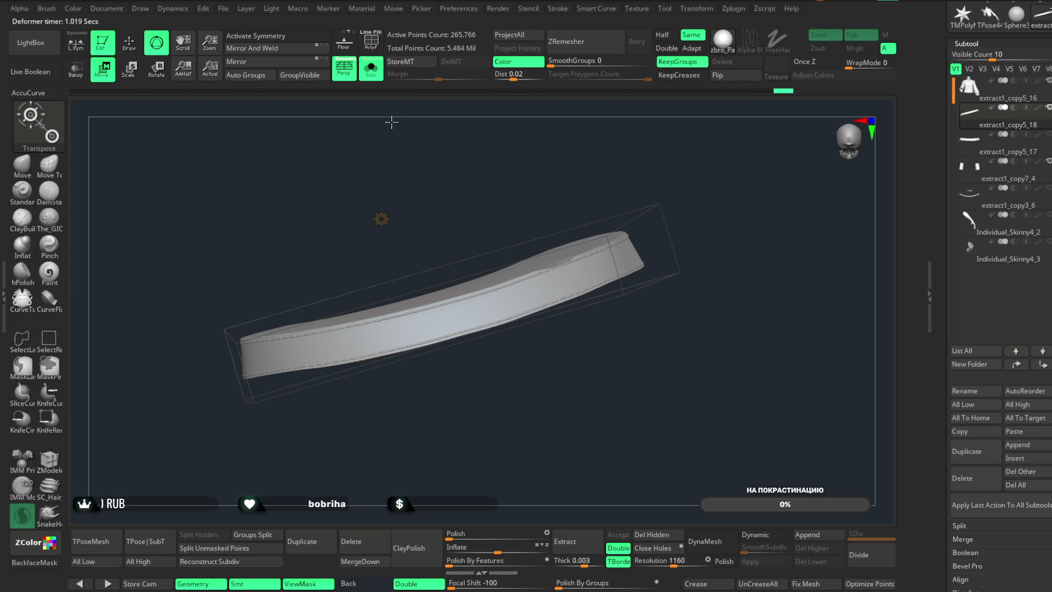
click(381, 219)
click(551, 222)
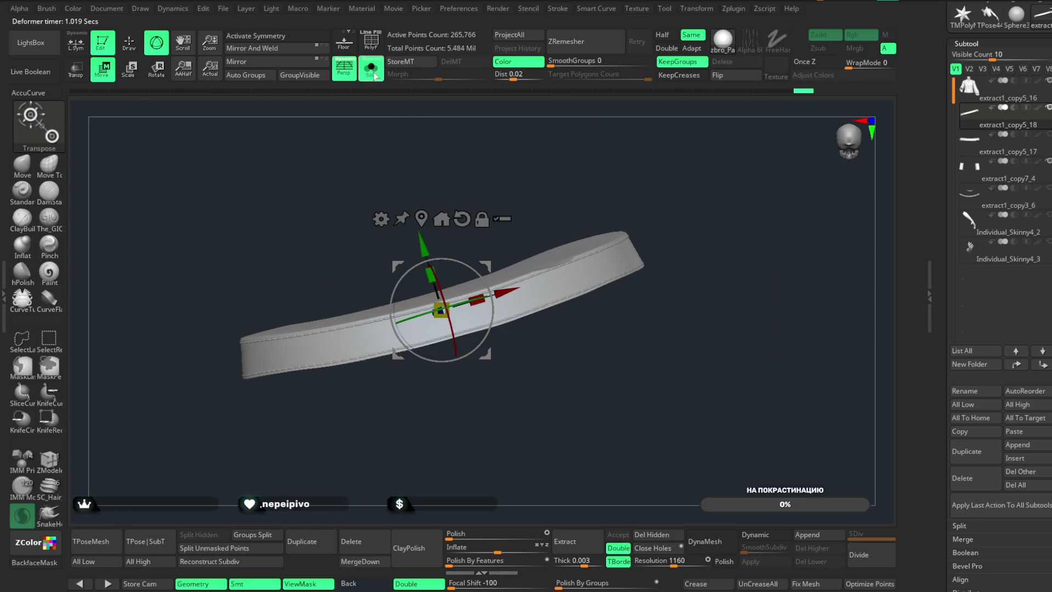
- Turn Solo off and view the rebuilt belt from the front on the character
click(376, 75)
mouse_move(698, 228)
mouse_down()
mouse_move(661, 282)
mouse_move(695, 277)
mouse_move(513, 206)
mouse_up()
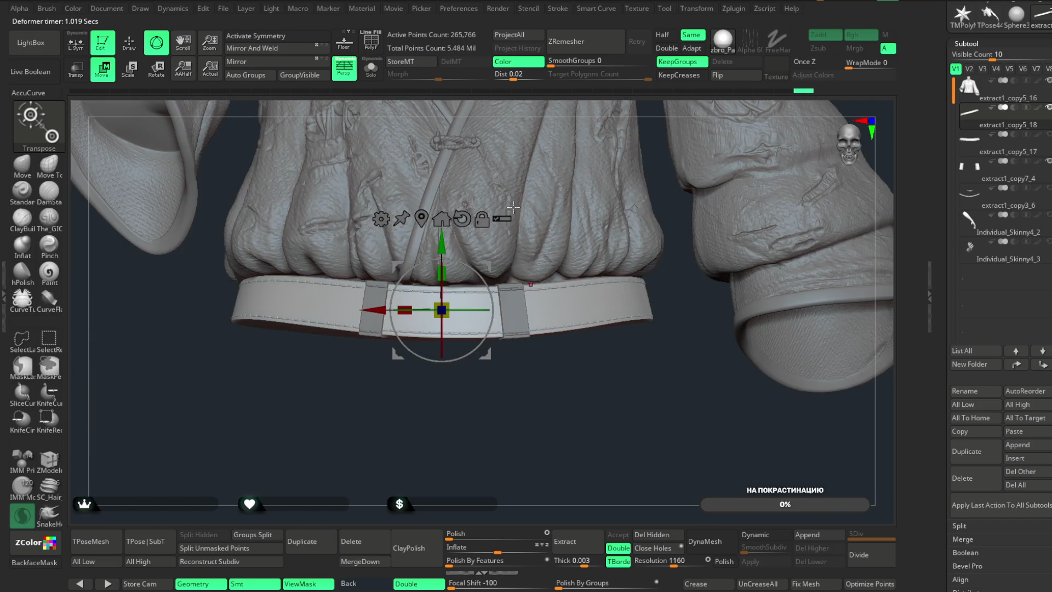
key(q)
- Isolate the belt again, close its remaining holes and view its oval cap top-down
click(374, 70)
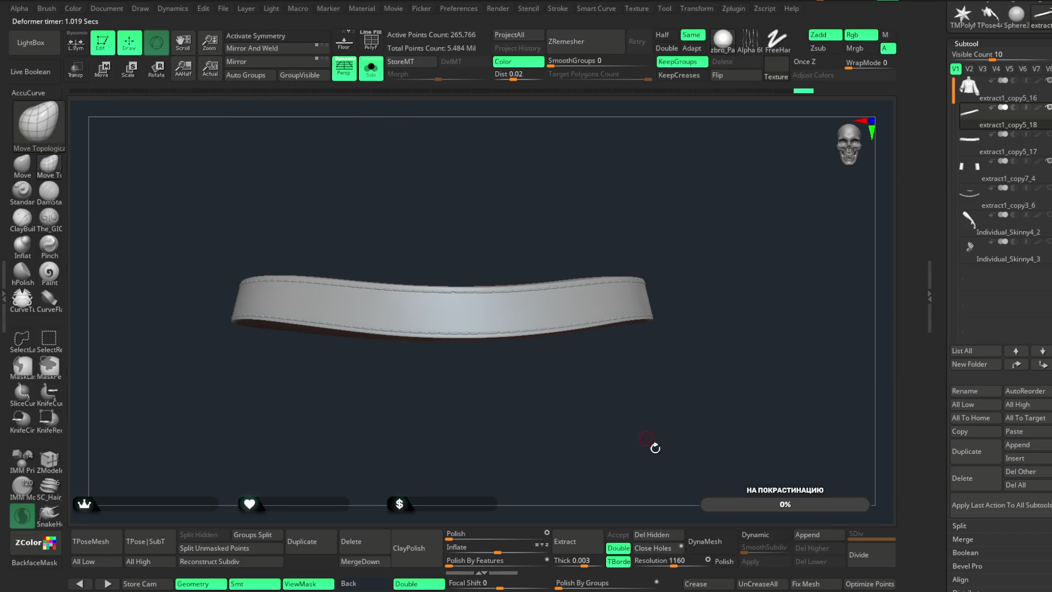
click(672, 549)
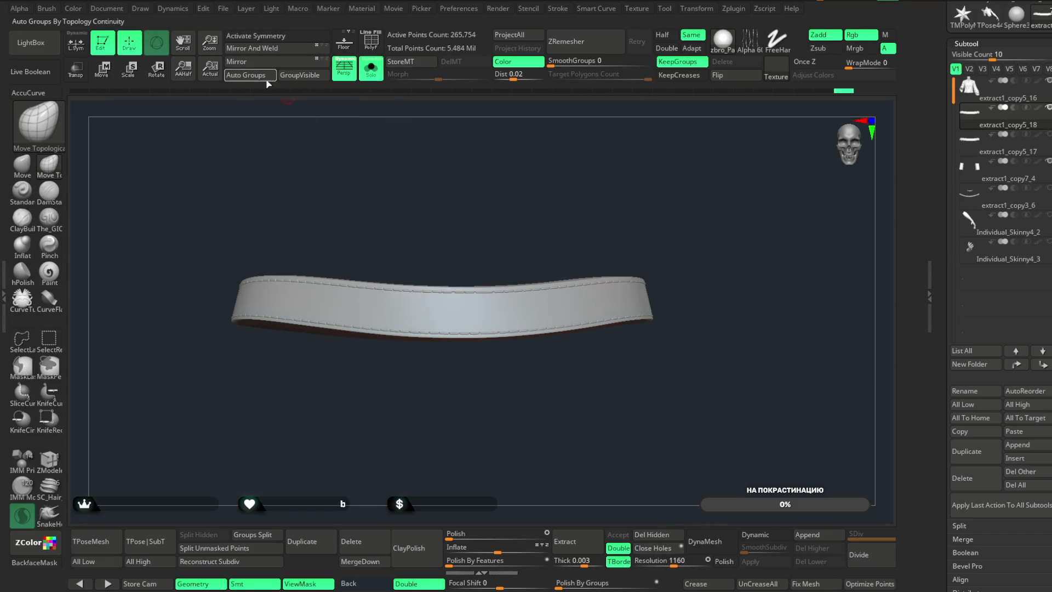
key(ctrl+shift)
mouse_move(482, 219)
mouse_down()
mouse_move(481, 425)
mouse_move(616, 200)
mouse_move(609, 157)
mouse_move(582, 174)
mouse_move(581, 141)
mouse_move(641, 179)
mouse_move(550, 260)
mouse_up()
key(space)
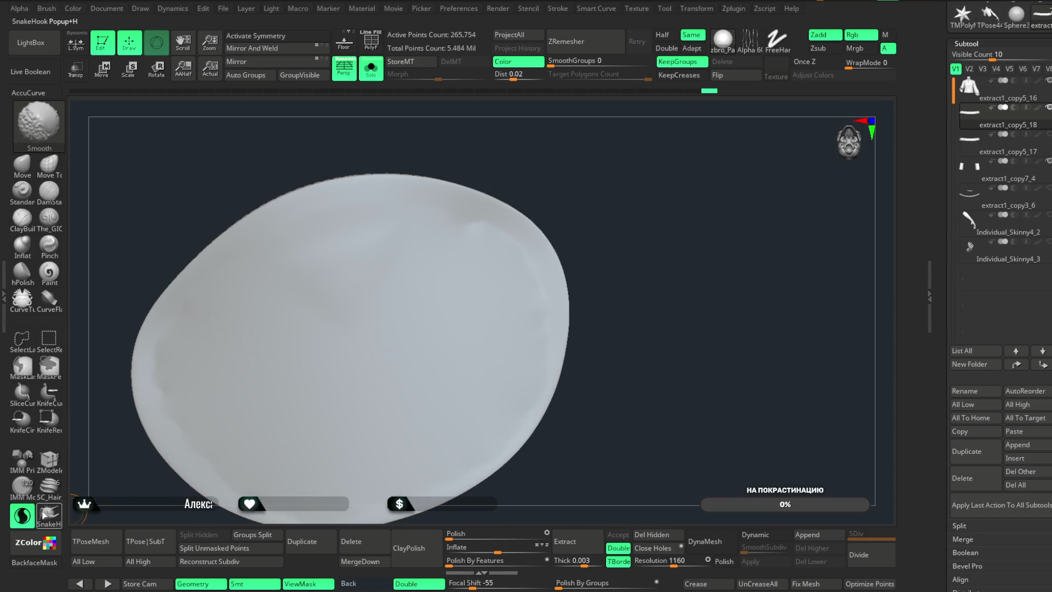
- Shift-smooth the strap and rotate it to an edge-on view
key(space)
key(shift)
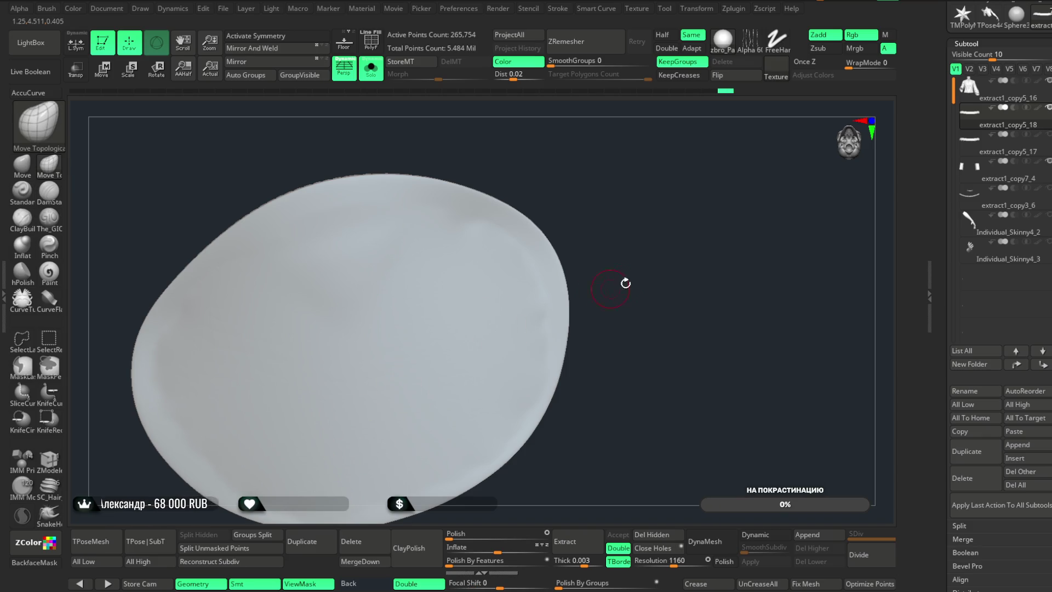
alt+drag(625, 283, 642, 173)
mouse_move(610, 111)
mouse_down()
mouse_move(632, 170)
mouse_move(667, 190)
mouse_move(623, 204)
mouse_move(646, 207)
mouse_move(576, 207)
mouse_move(627, 188)
mouse_move(642, 220)
mouse_move(693, 216)
mouse_move(548, 187)
mouse_up()
- Turn Solo off and zoom out to show the whole jacket with its belt
click(371, 69)
mouse_move(571, 404)
mouse_down()
mouse_move(538, 425)
mouse_move(526, 456)
mouse_move(539, 480)
mouse_move(547, 413)
mouse_move(538, 441)
mouse_move(518, 439)
mouse_move(540, 437)
mouse_move(672, 203)
mouse_move(699, 190)
mouse_move(706, 244)
mouse_up()
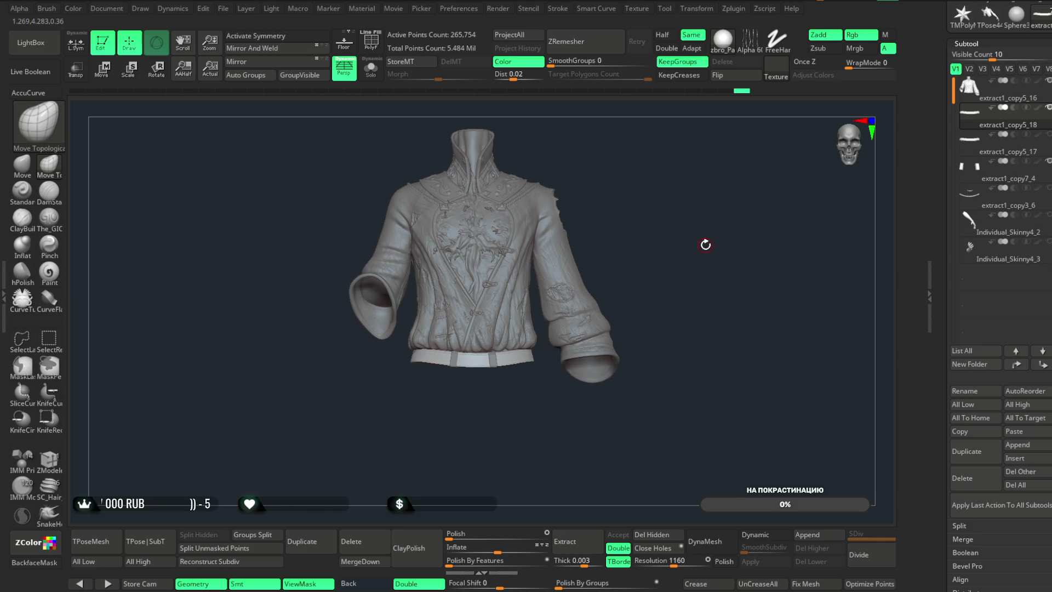
click(226, 10)
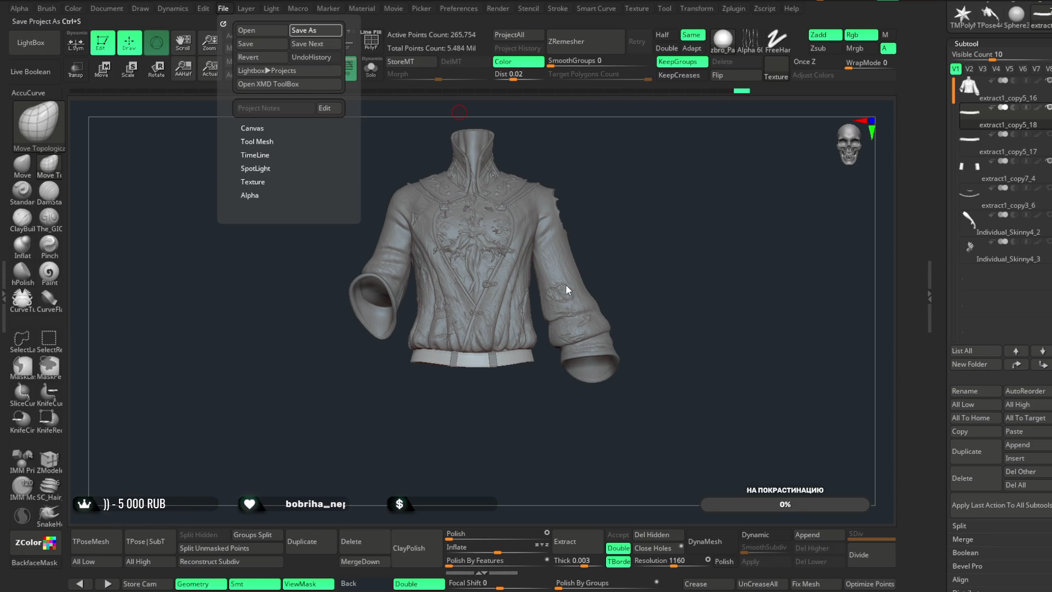
- Save the jacket-and-belt project with Ctrl+S and turn the jacket around on the canvas
key(ctrl+s)
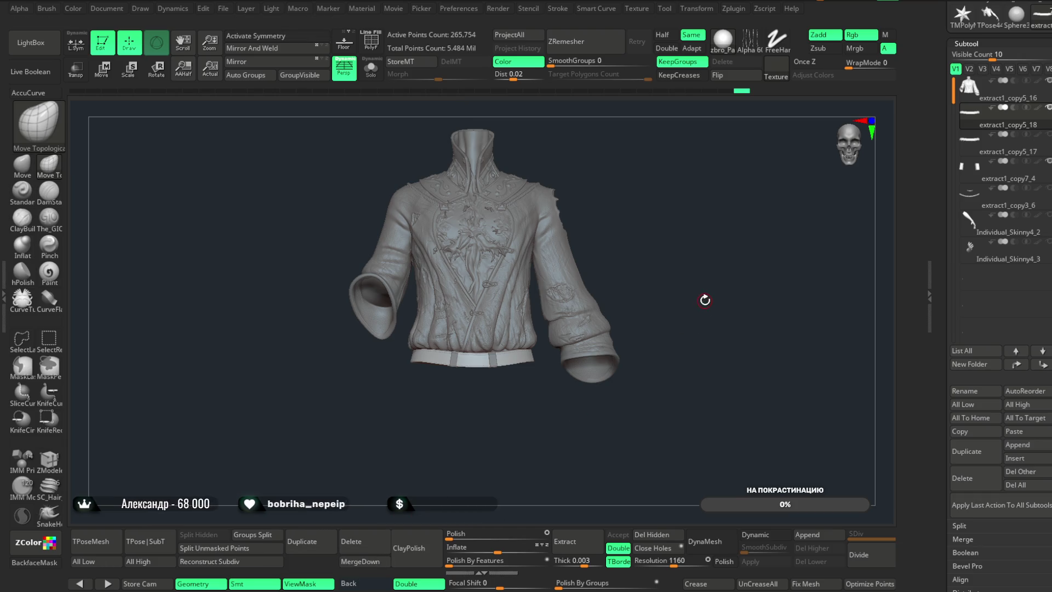
mouse_move(688, 309)
mouse_down()
mouse_move(677, 242)
mouse_move(790, 250)
mouse_up()
scroll(1012, 95, up, 5)
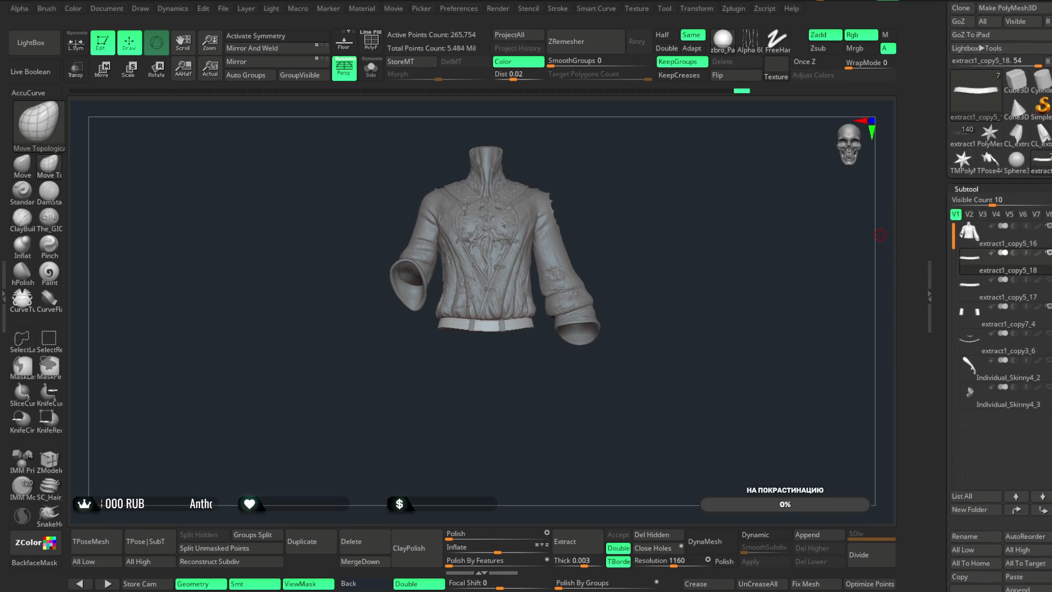
- Load the other character, select its extract2_copy3 piece, then return to the jacket-and-pants model
scroll(1011, 94, up, 2)
click(967, 187)
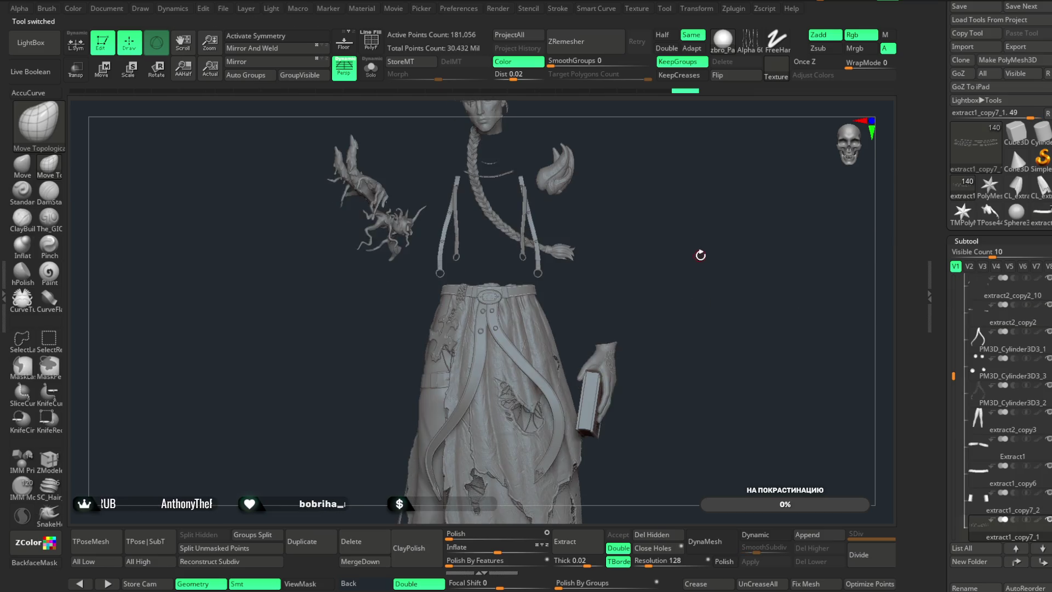
alt+click(557, 292)
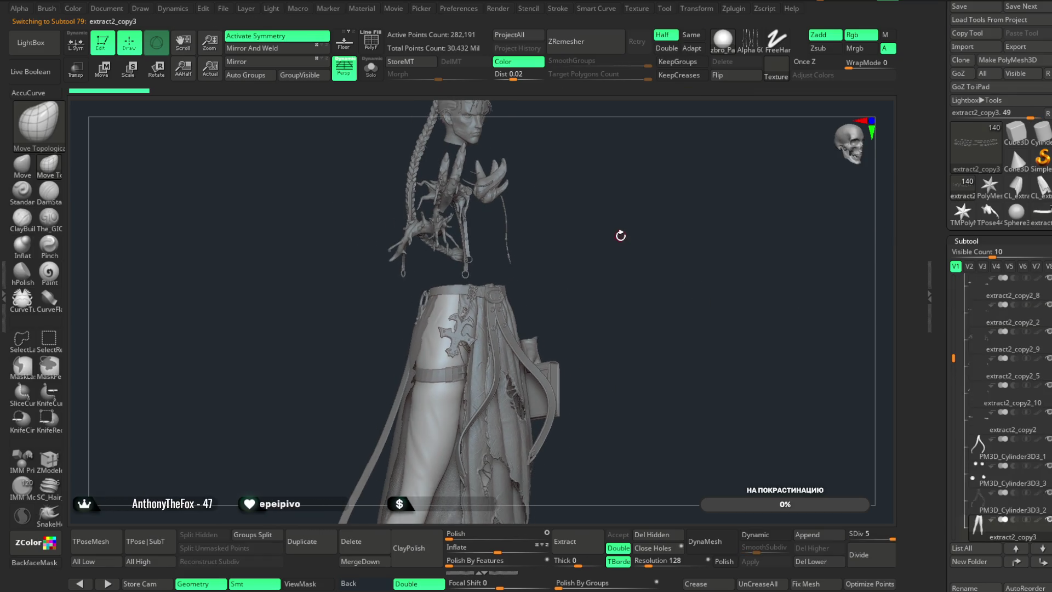
scroll(1011, 146, down, 5)
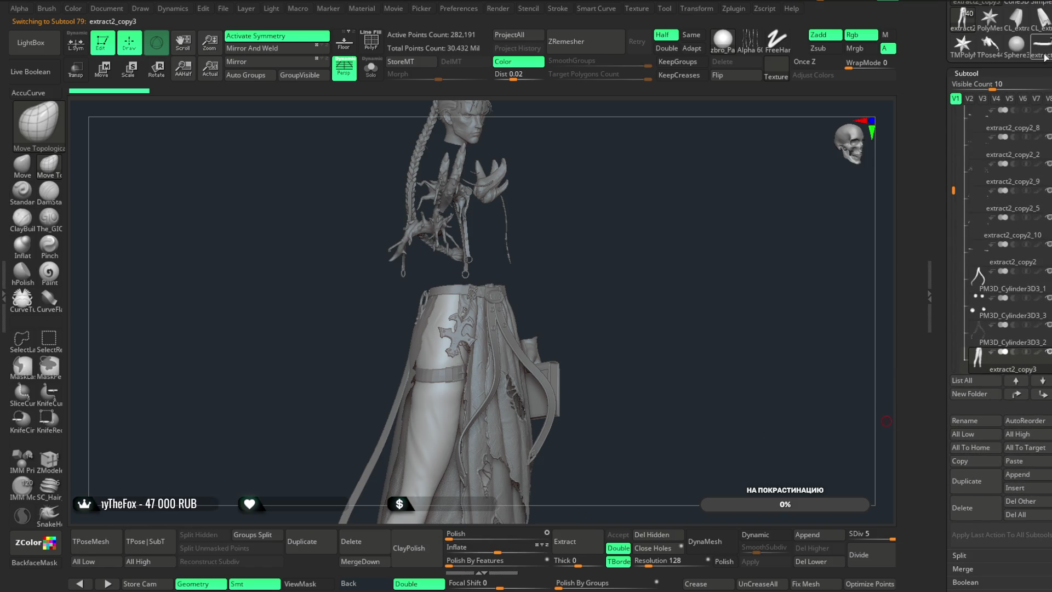
click(1044, 55)
mouse_move(681, 275)
mouse_down()
mouse_move(709, 274)
mouse_move(665, 285)
mouse_move(693, 367)
mouse_move(722, 364)
mouse_move(660, 308)
mouse_move(678, 329)
mouse_move(869, 249)
mouse_up()
- Select the Extract1 thigh strap on the other character and reload the jacket-and-pants model
click(964, 74)
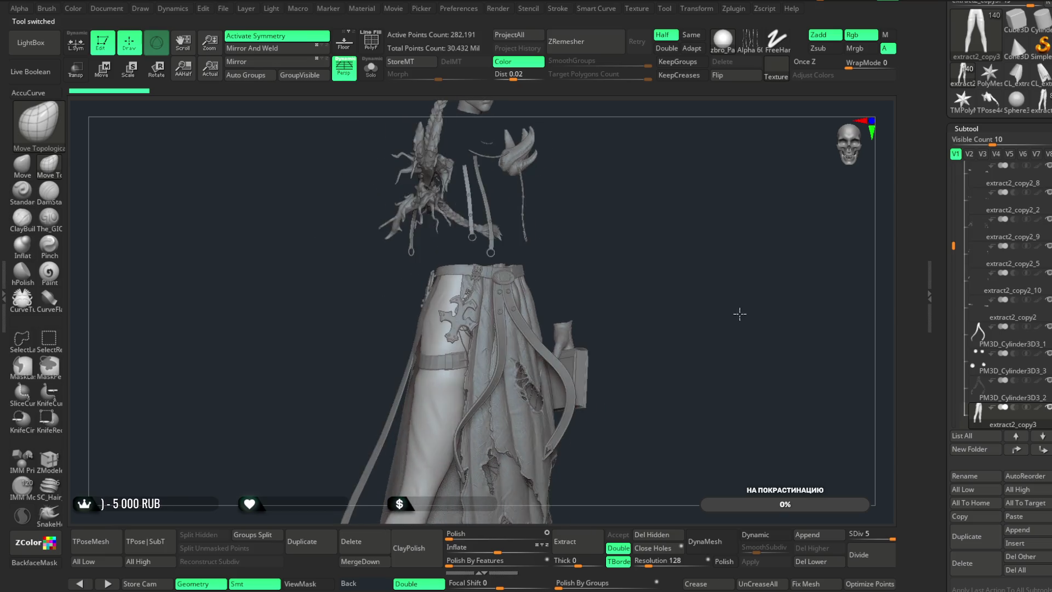
drag(636, 242, 477, 384)
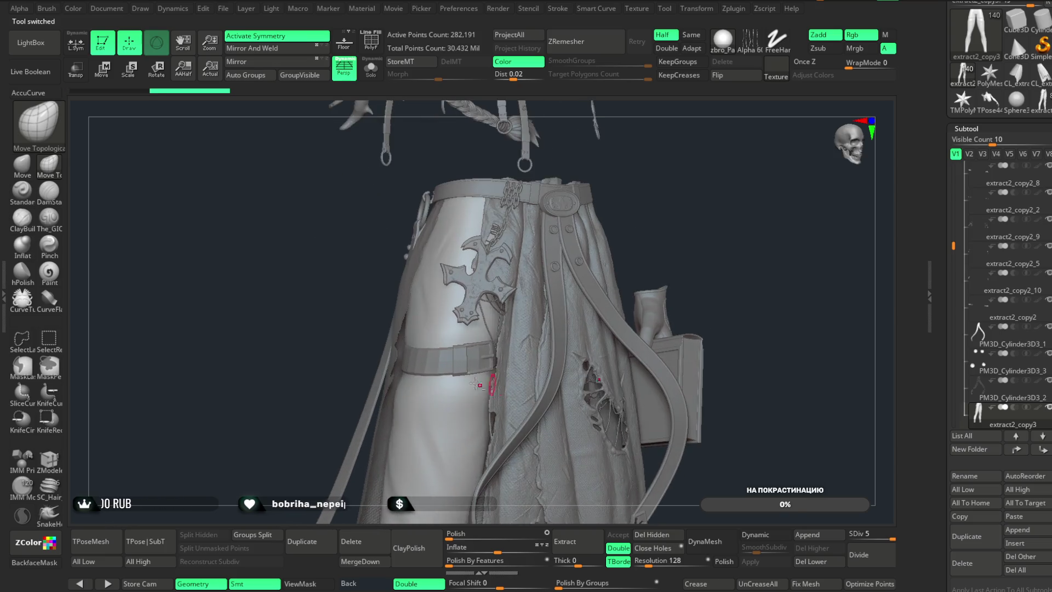
alt+click(477, 381)
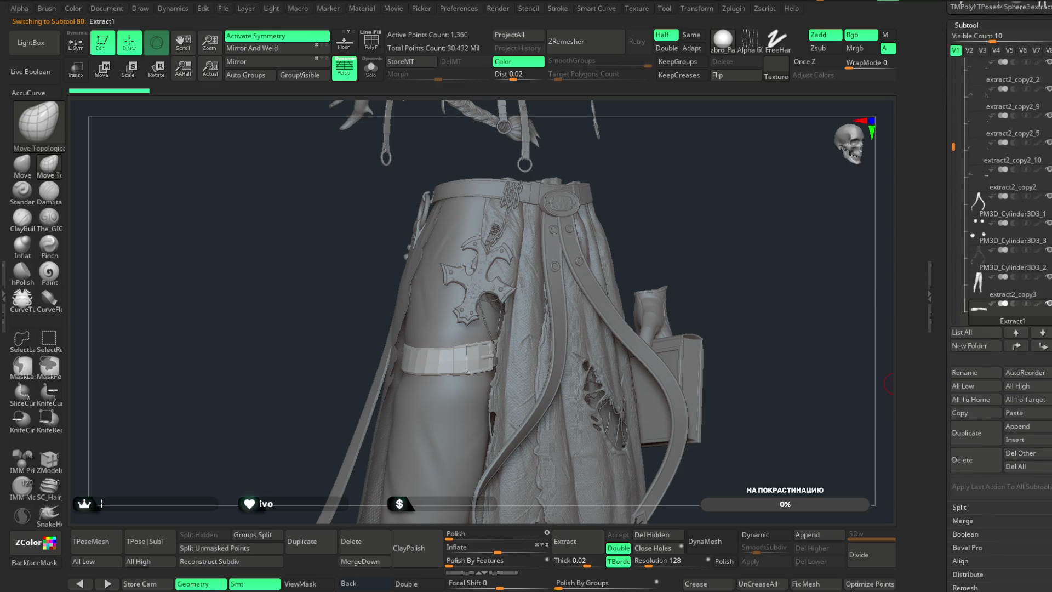
scroll(1012, 154, up, 5)
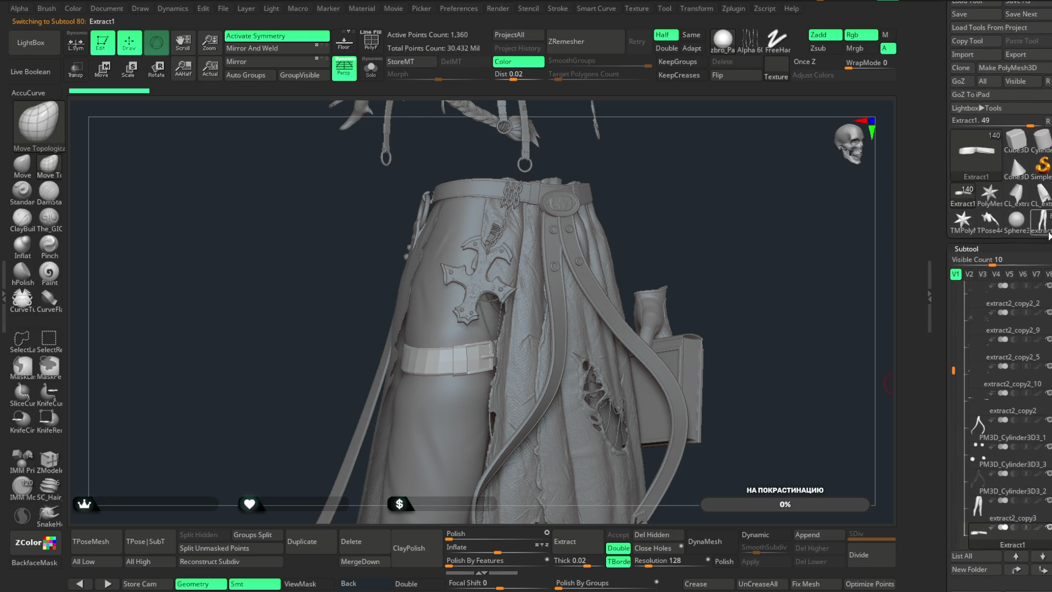
click(1012, 154)
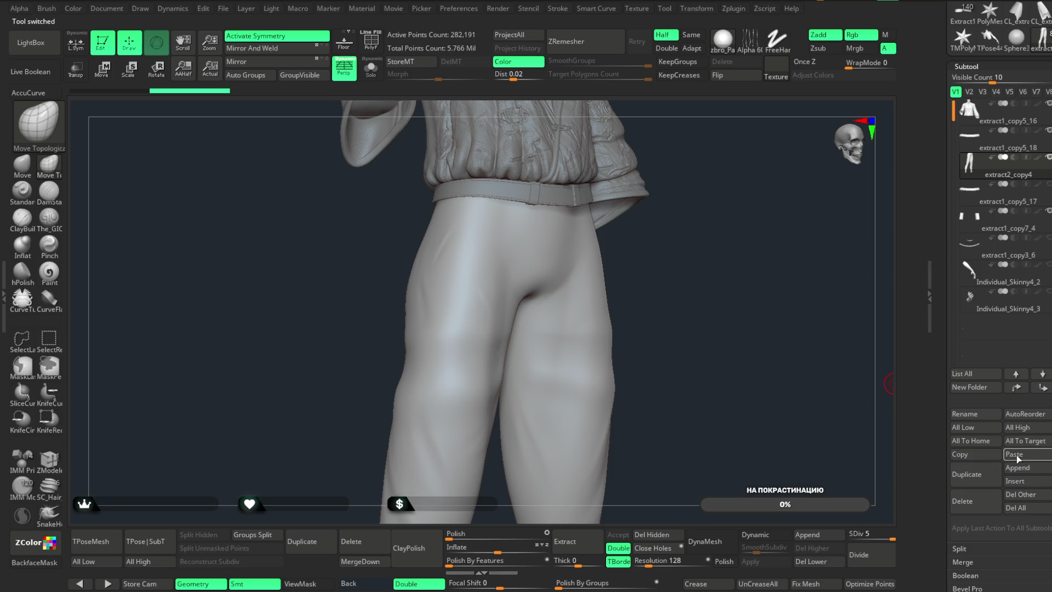
- Paste the copied thigh straps as Extract2 and pick the Move brush with symmetry on
click(1017, 455)
drag(773, 343, 723, 249)
mouse_move(806, 289)
alt+mouse_down()
mouse_move(740, 305)
mouse_move(840, 350)
mouse_move(759, 287)
mouse_move(771, 249)
mouse_move(148, 264)
alt+mouse_up()
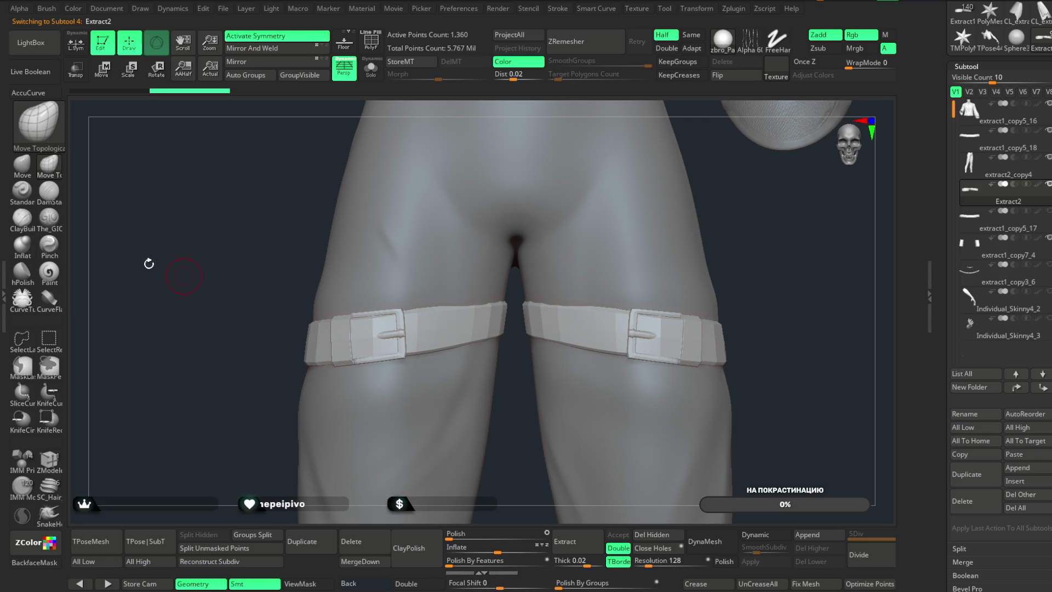
click(22, 164)
key(x)
key(space)
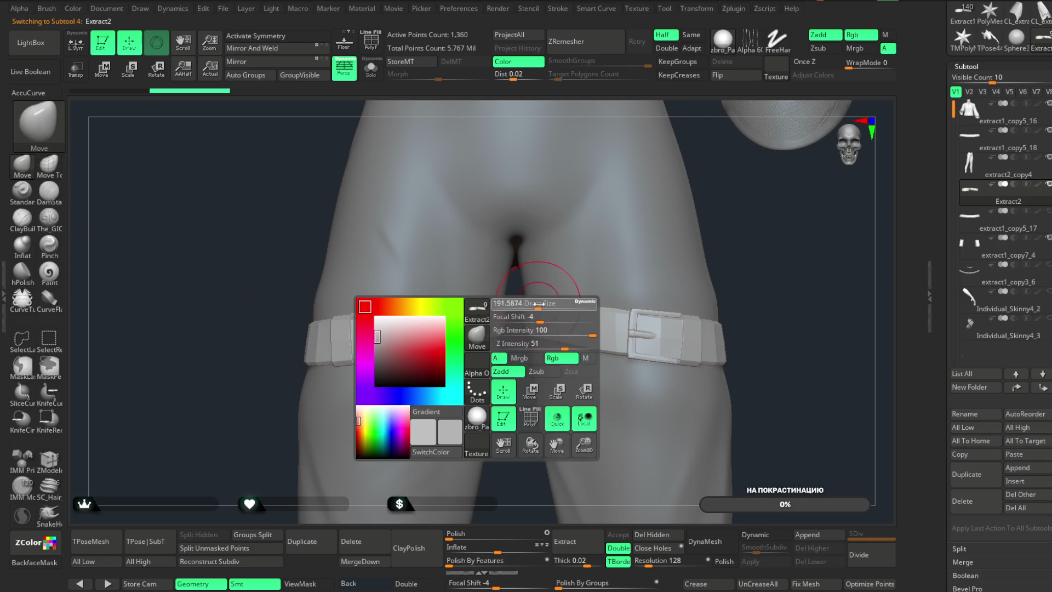
key(ctrl)
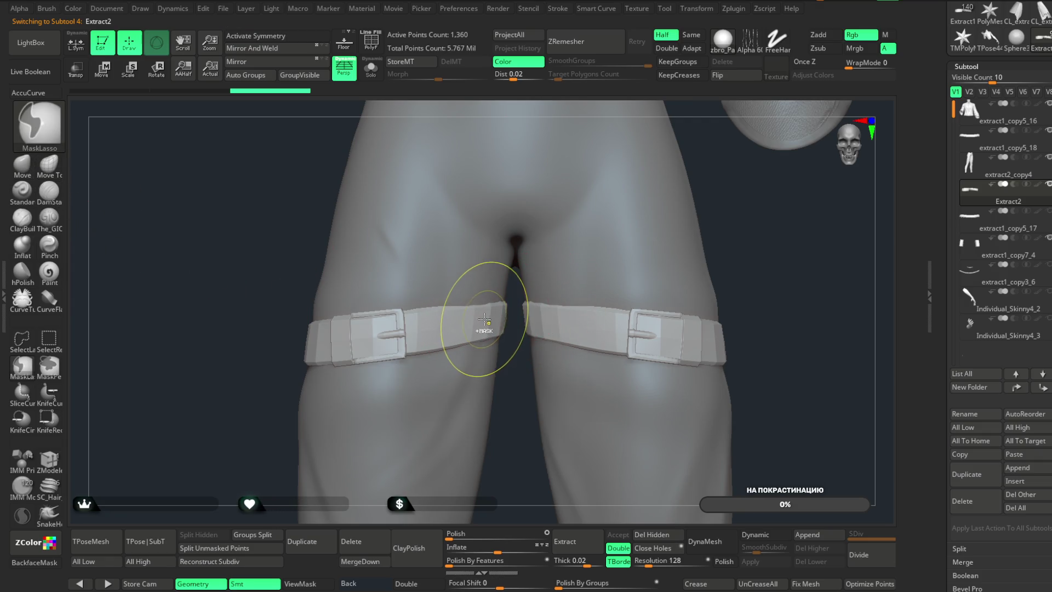
key(x)
- Check the pasted straps around both thighs from side, back and front views
drag(483, 317, 489, 405)
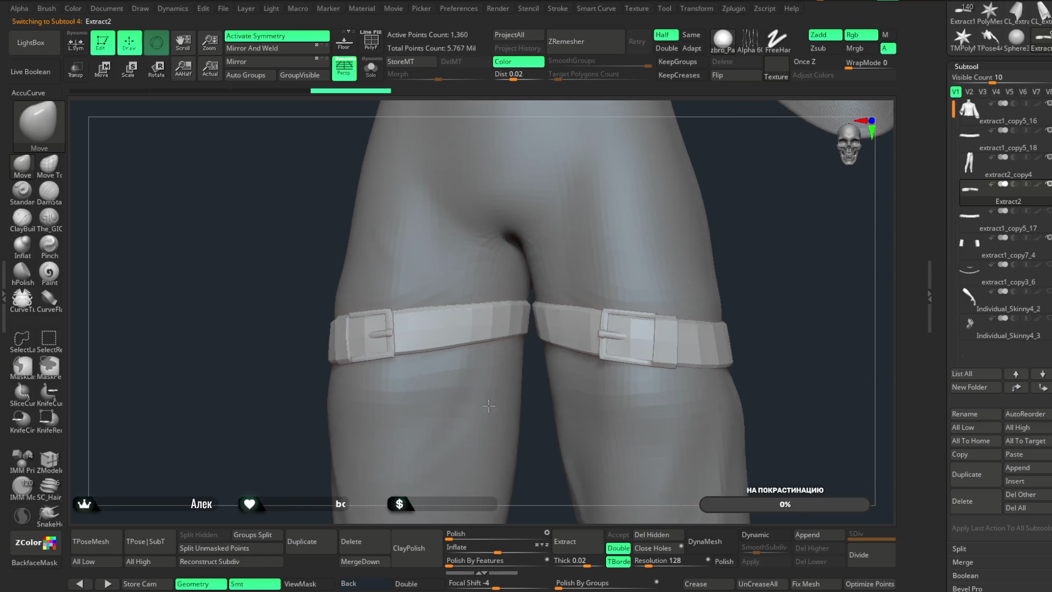
mouse_move(740, 258)
mouse_down()
mouse_move(698, 228)
mouse_move(619, 310)
mouse_up()
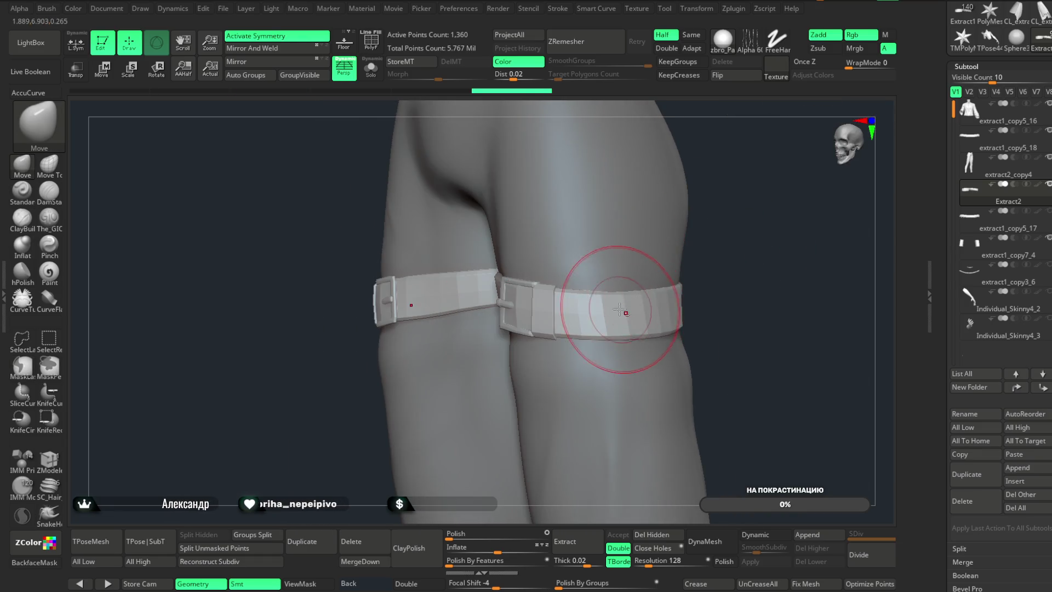
mouse_move(606, 263)
mouse_down()
mouse_move(705, 258)
mouse_move(546, 413)
mouse_move(446, 422)
mouse_move(625, 345)
mouse_up()
mouse_move(767, 335)
mouse_down()
mouse_move(741, 421)
mouse_move(712, 428)
mouse_move(684, 328)
mouse_up()
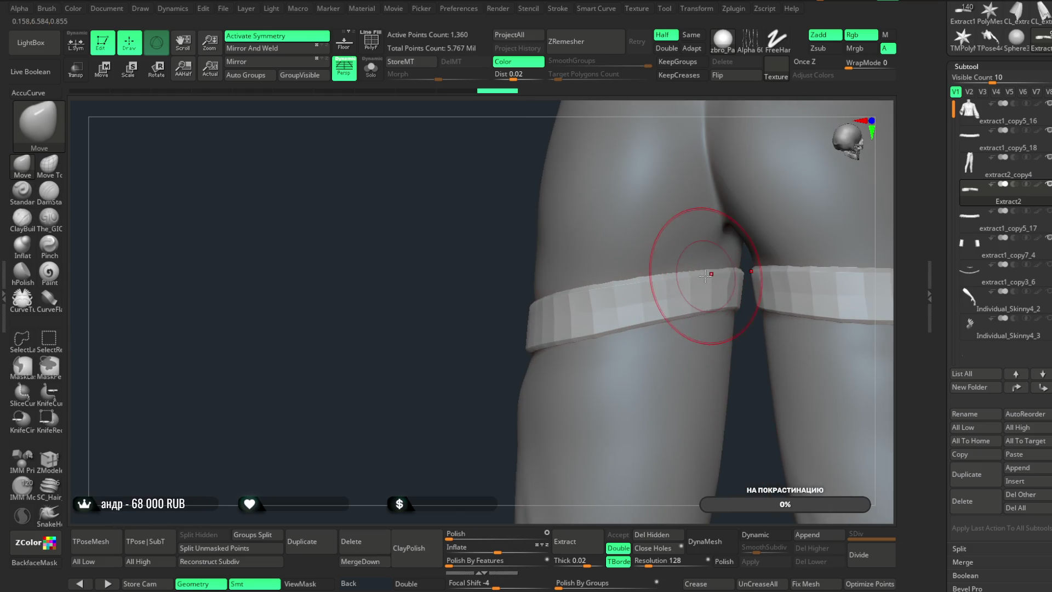
key(space)
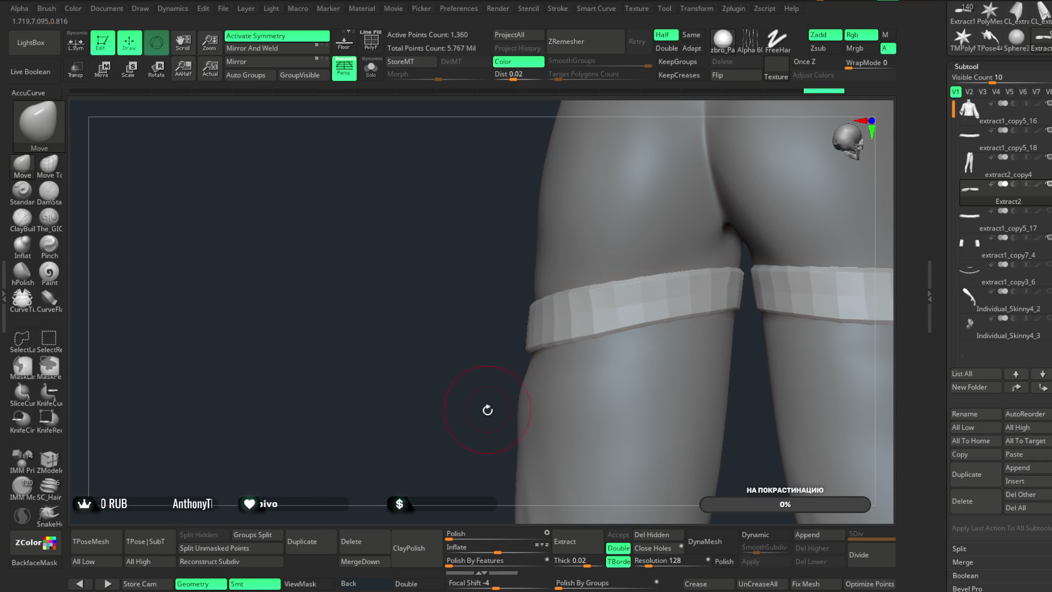
drag(488, 410, 629, 299)
key(space)
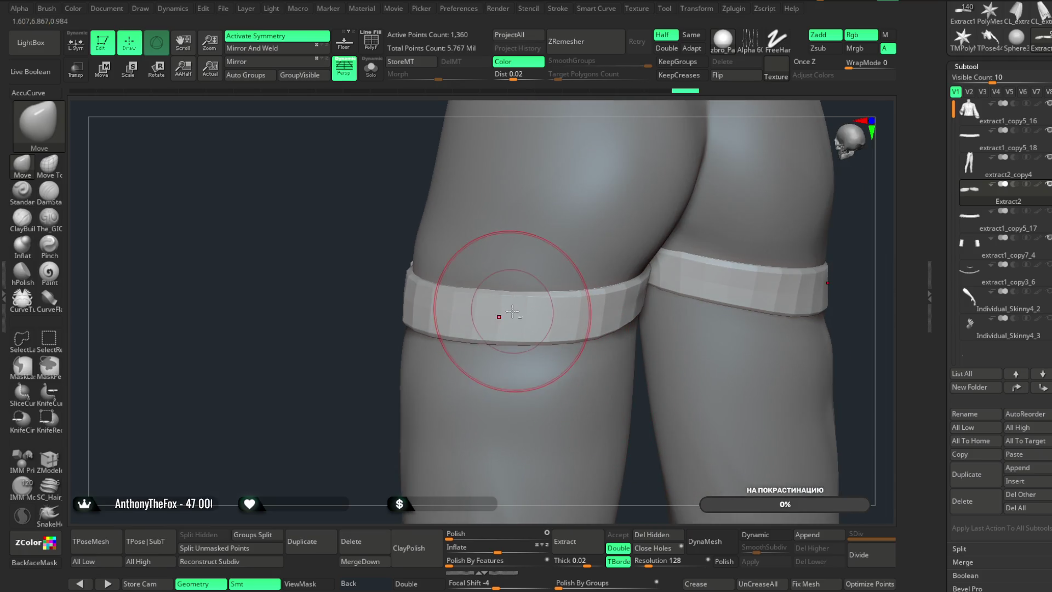
right_drag(528, 469, 462, 302)
mouse_move(352, 301)
right_down()
mouse_move(726, 266)
mouse_move(722, 315)
mouse_move(724, 286)
mouse_move(754, 282)
right_up()
- Reselect the thigh straps, inspect the buckle close up and view the straps isolated
alt+click(553, 368)
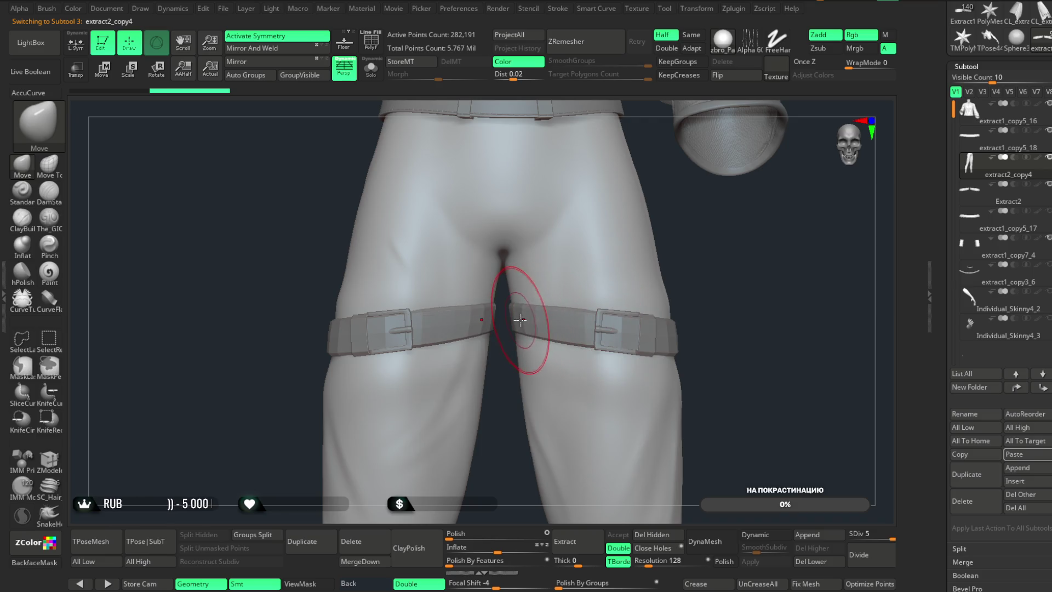
alt+click(527, 319)
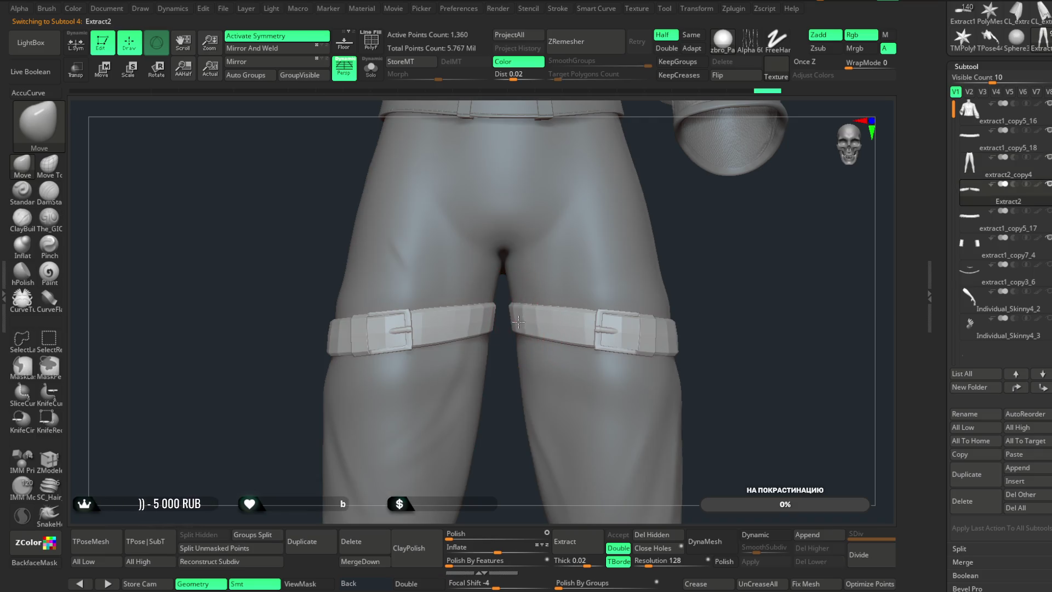
right_drag(527, 320, 530, 322)
mouse_move(724, 281)
right_down()
mouse_move(787, 329)
mouse_move(537, 325)
mouse_move(593, 334)
right_up()
mouse_move(728, 278)
right_down()
mouse_move(724, 252)
mouse_move(724, 321)
mouse_move(752, 295)
mouse_move(742, 312)
mouse_move(735, 303)
mouse_move(695, 331)
mouse_move(709, 262)
mouse_move(813, 301)
right_up()
mouse_move(740, 318)
right_down()
mouse_move(705, 273)
mouse_move(693, 279)
right_up()
click(371, 68)
mouse_move(419, 118)
right_down()
mouse_move(571, 233)
mouse_move(576, 309)
mouse_move(564, 219)
mouse_move(535, 279)
mouse_move(387, 94)
right_up()
click(371, 68)
- Review the straps' fit on both legs, then zoom out to jacket, belt and straps
mouse_move(433, 247)
right_down()
mouse_move(459, 336)
mouse_move(459, 327)
mouse_move(462, 400)
mouse_move(446, 402)
mouse_move(436, 348)
mouse_move(846, 305)
mouse_move(707, 323)
right_up()
key(space)
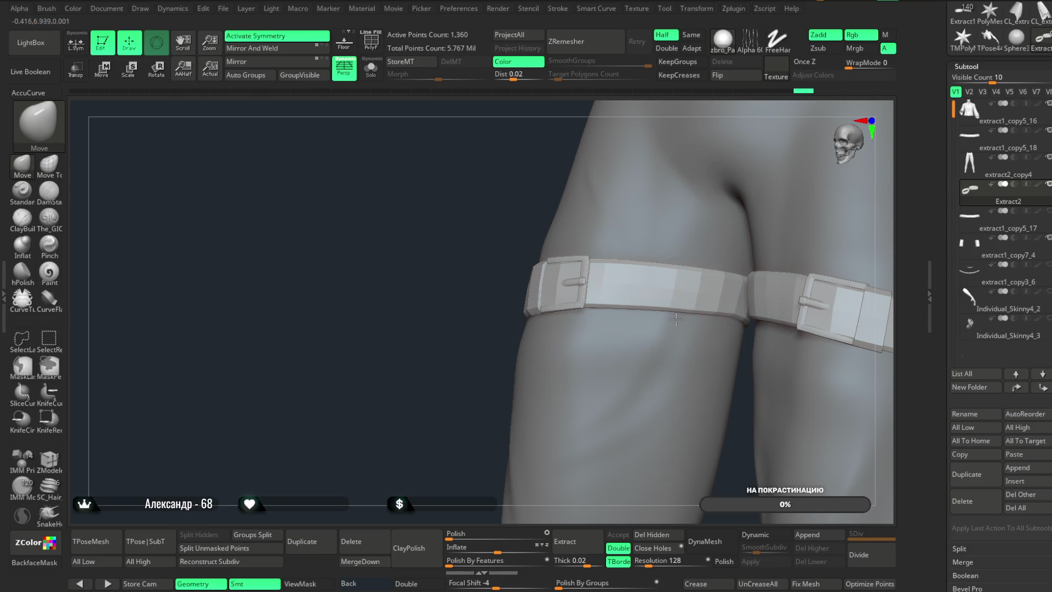
mouse_move(472, 441)
right_down()
mouse_move(472, 400)
mouse_move(454, 400)
mouse_move(682, 409)
mouse_move(603, 425)
mouse_move(623, 516)
mouse_move(613, 308)
right_up()
key(space)
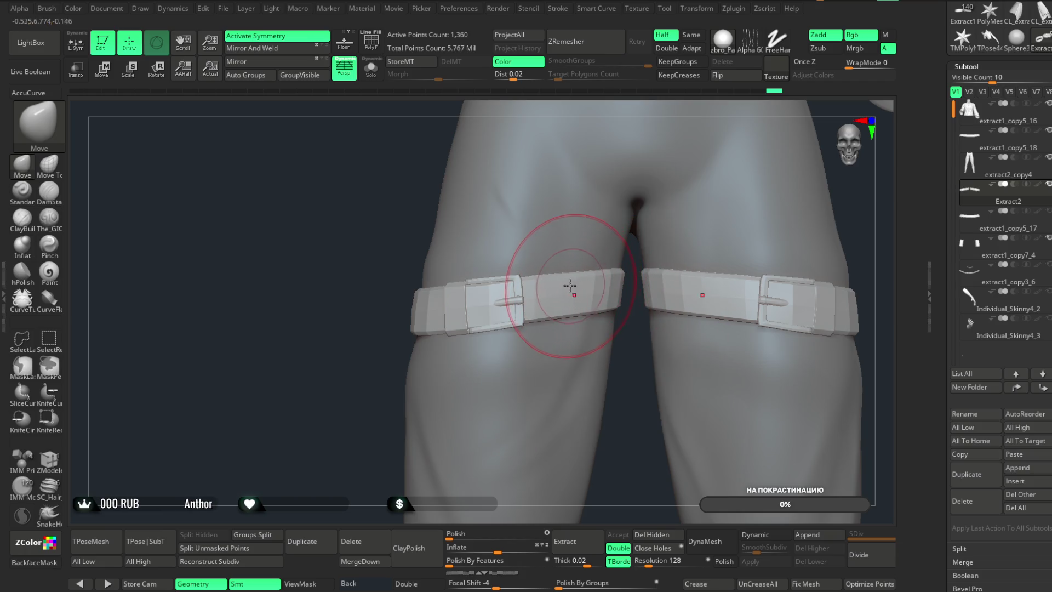
mouse_move(616, 430)
right_down()
mouse_move(603, 311)
mouse_move(434, 460)
mouse_move(453, 422)
mouse_move(413, 418)
mouse_move(395, 439)
mouse_move(715, 227)
mouse_move(742, 169)
mouse_move(705, 258)
mouse_move(446, 235)
mouse_move(620, 443)
mouse_move(545, 399)
right_up()
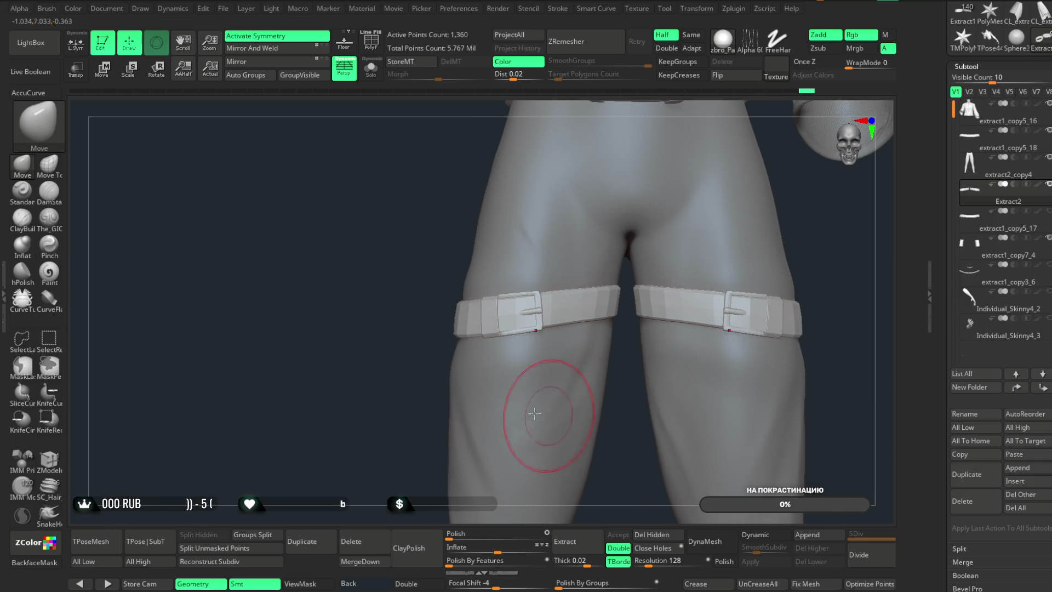
alt+click(453, 375)
mouse_move(452, 375)
right_down()
mouse_move(515, 433)
mouse_move(608, 319)
mouse_move(476, 389)
mouse_move(449, 357)
mouse_move(460, 346)
mouse_move(400, 404)
mouse_move(466, 359)
mouse_move(724, 282)
mouse_move(518, 319)
mouse_move(576, 494)
mouse_move(558, 341)
right_up()
alt+click(518, 319)
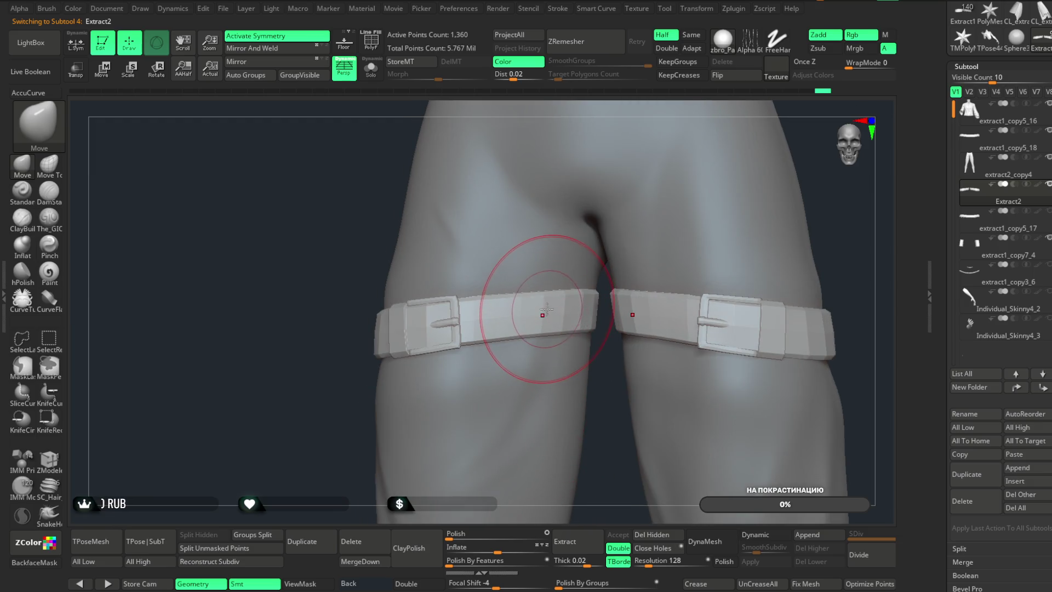
mouse_move(543, 302)
alt+right_down()
mouse_move(604, 475)
mouse_move(763, 241)
mouse_move(740, 294)
mouse_move(575, 274)
alt+right_up()
alt+click(575, 274)
key(space)
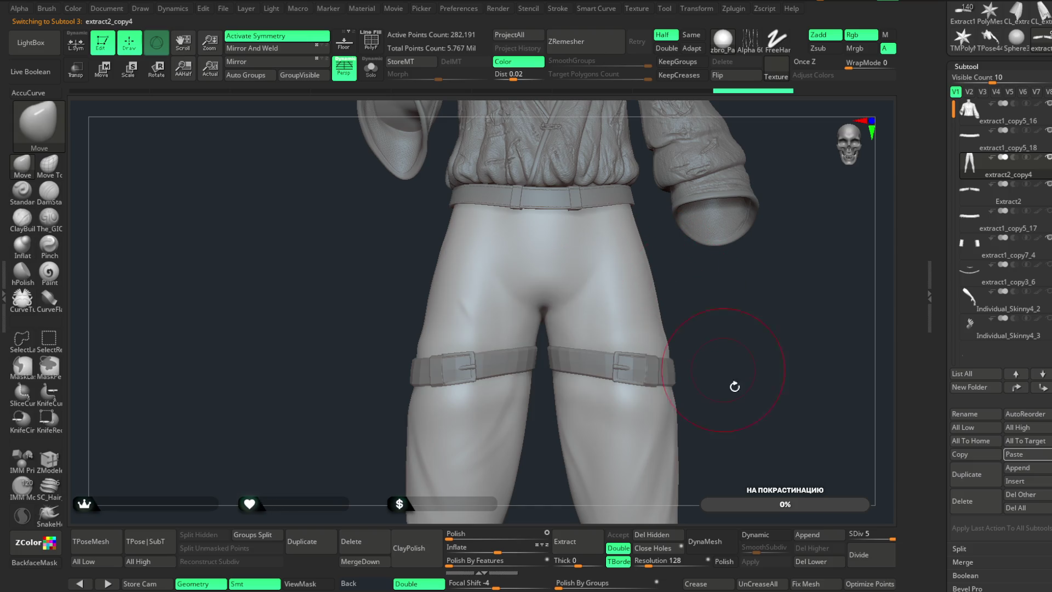
- Drop the legs mesh to its lowest subdivision and set brush focal shift to -4
drag(873, 538, 851, 539)
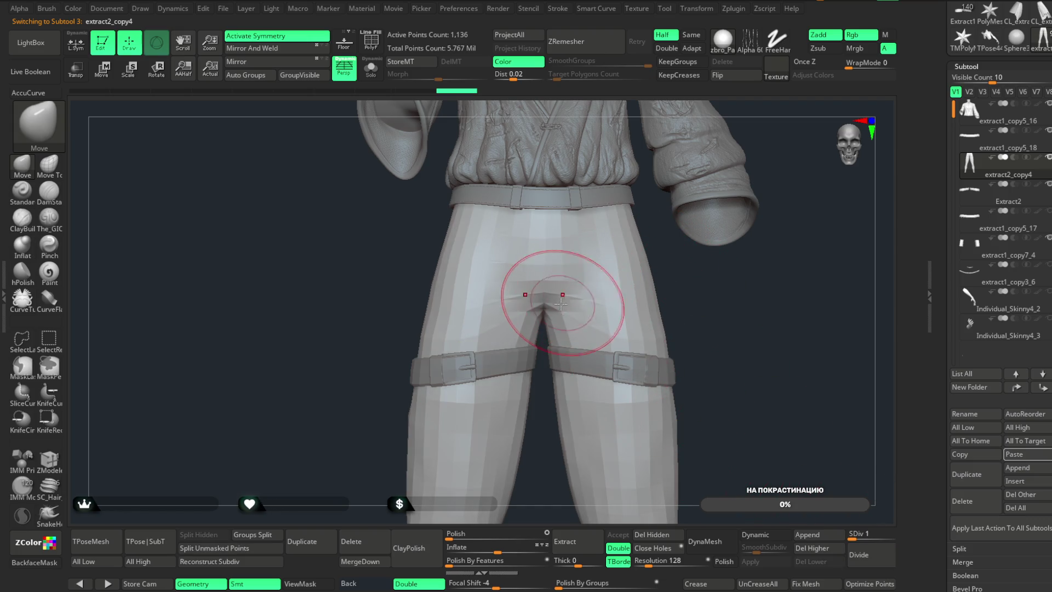
right_drag(678, 297, 548, 282)
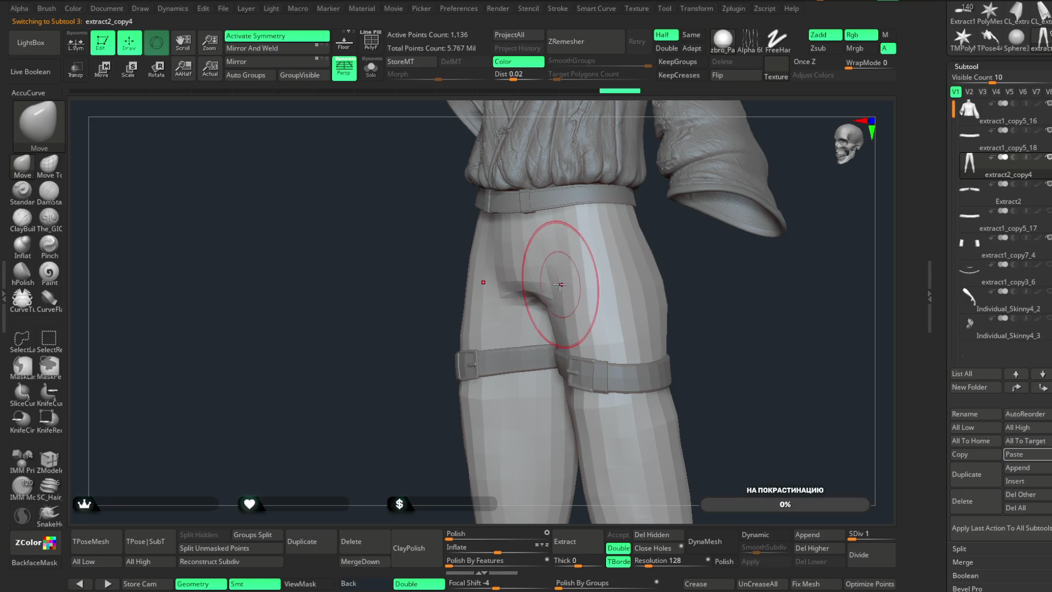
right_drag(696, 296, 550, 251)
shift+right_drag(476, 340, 547, 237)
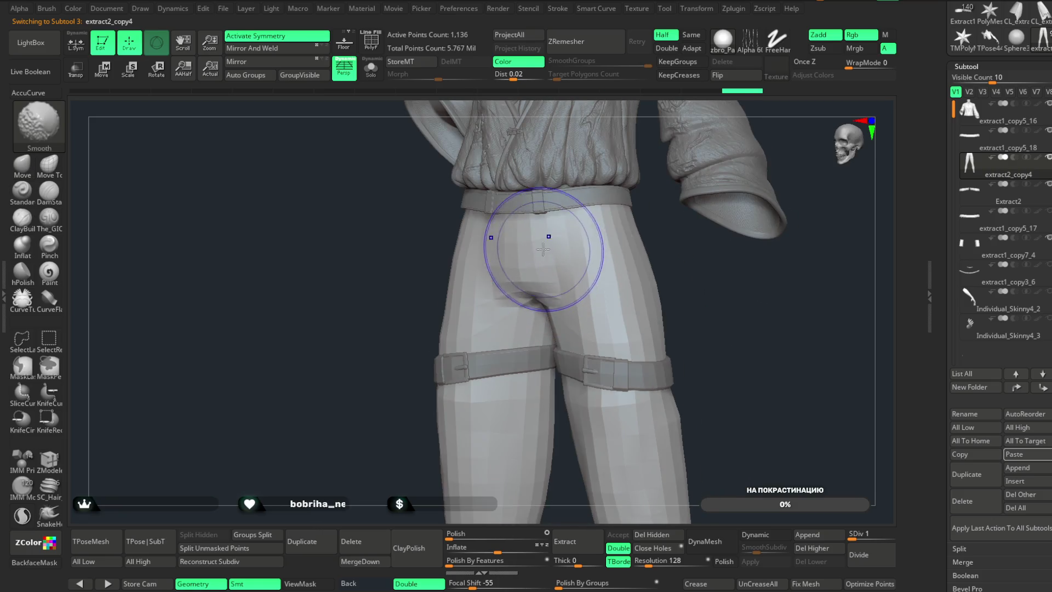
key(space)
drag(654, 274, 674, 274)
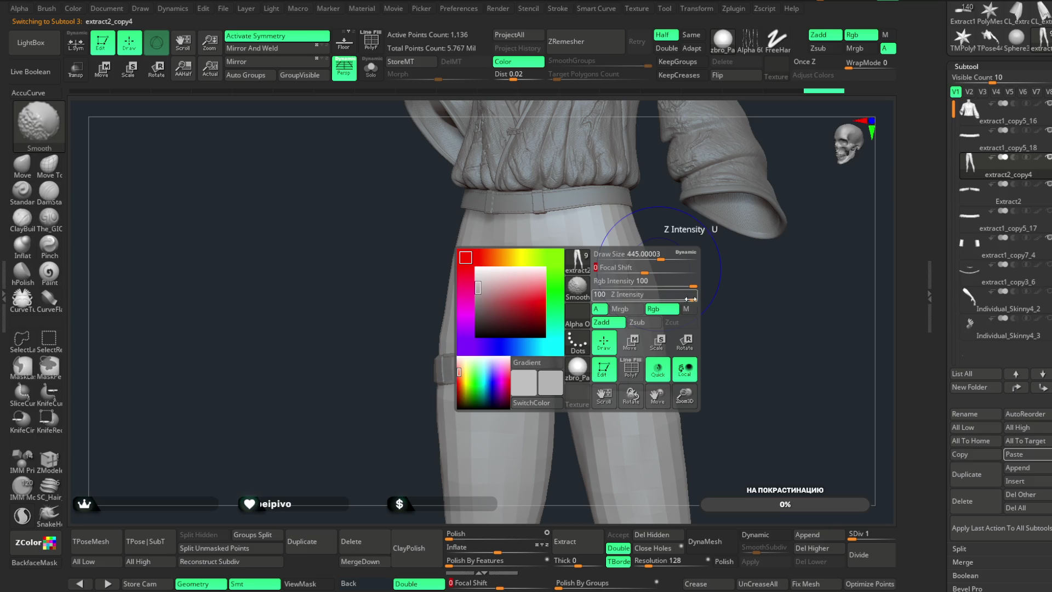
- Orbit around the hips from front, side, low and rear angles to inspect the pants
right_drag(481, 312, 564, 252)
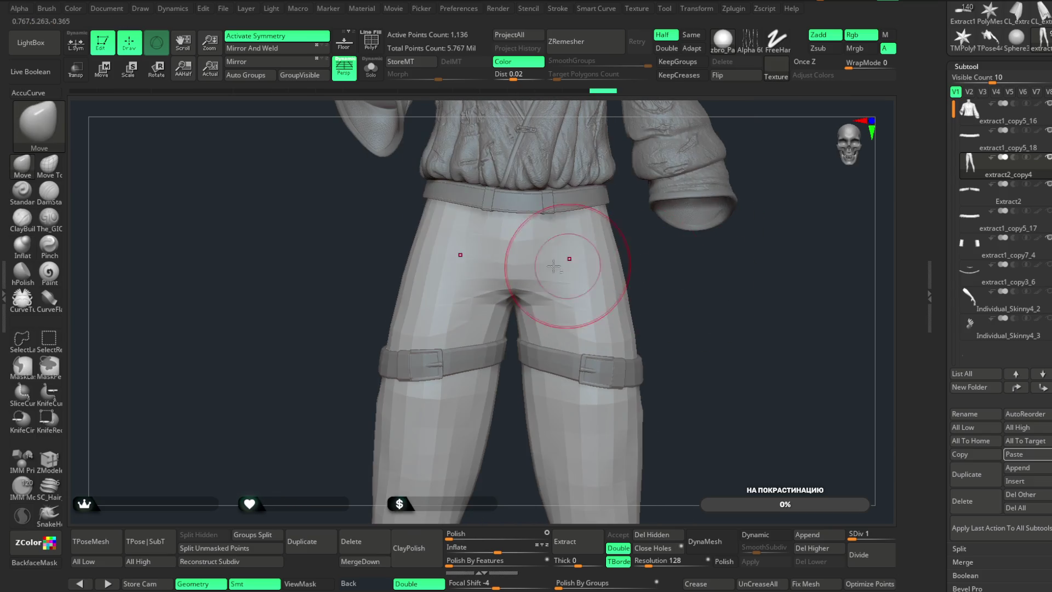
right_drag(656, 292, 587, 357)
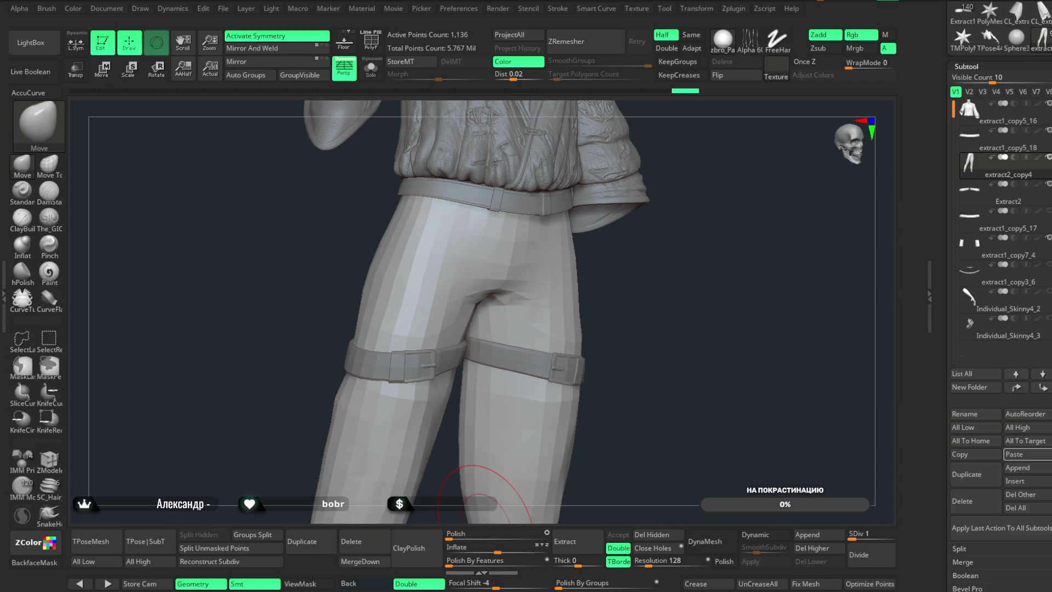
mouse_move(580, 411)
right_down()
mouse_move(658, 313)
mouse_move(529, 258)
right_up()
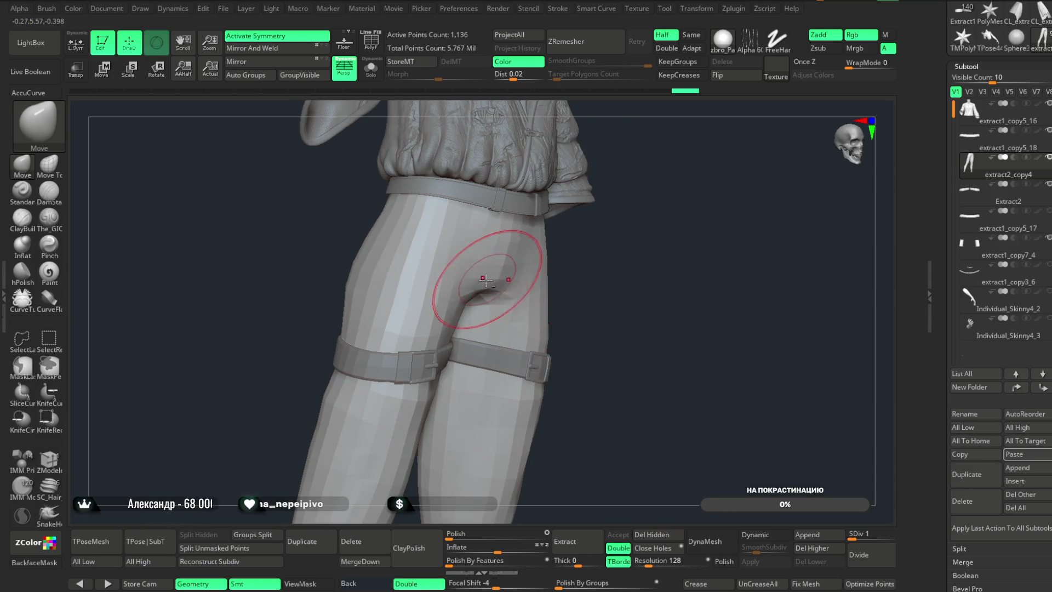
right_drag(616, 252, 477, 279)
mouse_move(544, 286)
right_down()
mouse_move(640, 308)
mouse_move(510, 256)
mouse_move(549, 241)
mouse_move(493, 252)
right_up()
right_drag(679, 160, 540, 228)
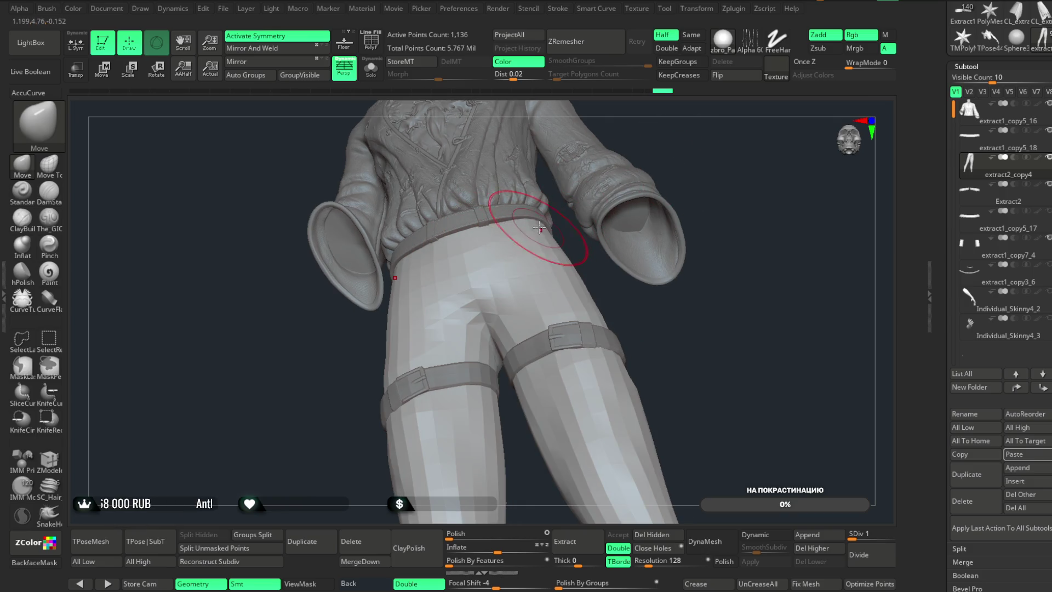
right_drag(667, 159, 522, 207)
mouse_move(578, 254)
right_down()
mouse_move(626, 309)
mouse_move(714, 252)
mouse_move(679, 143)
mouse_move(651, 210)
mouse_move(504, 264)
right_up()
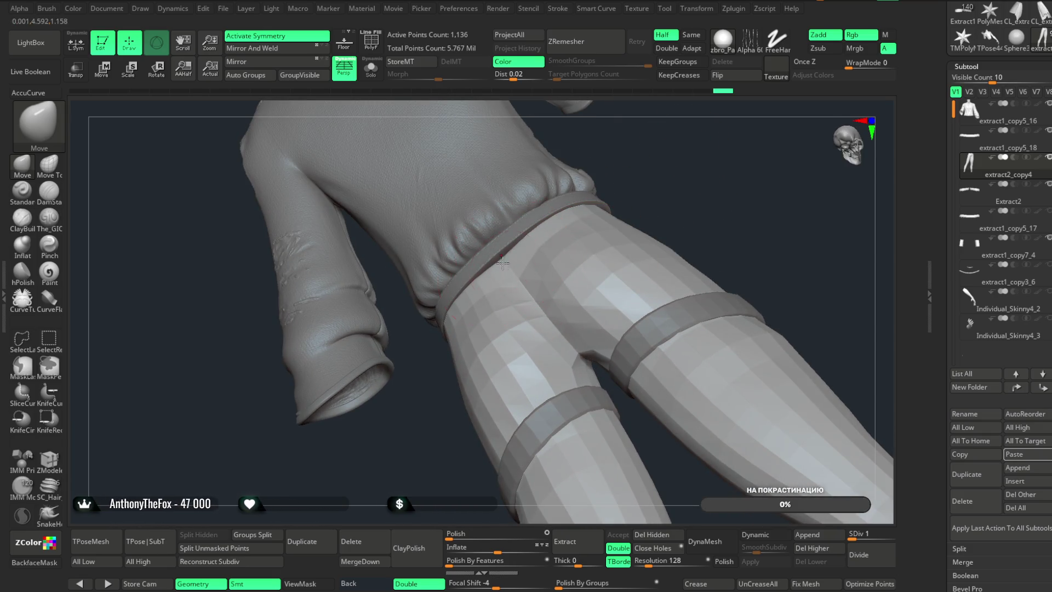
mouse_move(693, 184)
right_down()
mouse_move(721, 218)
mouse_move(582, 328)
mouse_move(677, 176)
mouse_move(733, 274)
right_up()
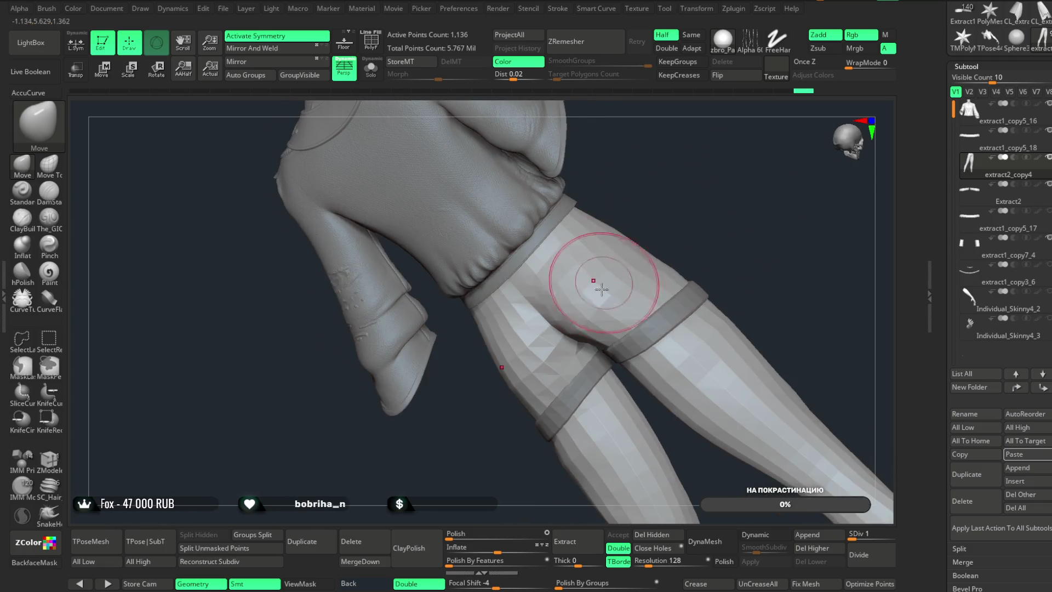
mouse_move(660, 205)
right_down()
mouse_move(587, 268)
mouse_move(535, 276)
mouse_move(522, 301)
right_up()
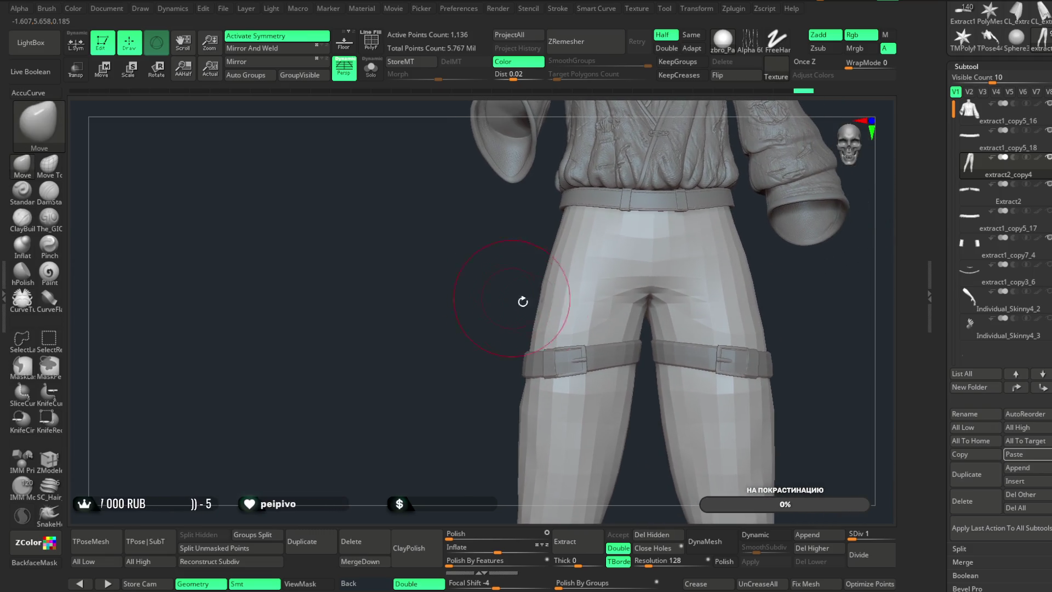
mouse_move(536, 256)
right_down()
mouse_move(554, 230)
mouse_move(708, 169)
mouse_move(665, 184)
mouse_move(651, 296)
mouse_move(572, 254)
right_up()
right_drag(698, 183, 536, 242)
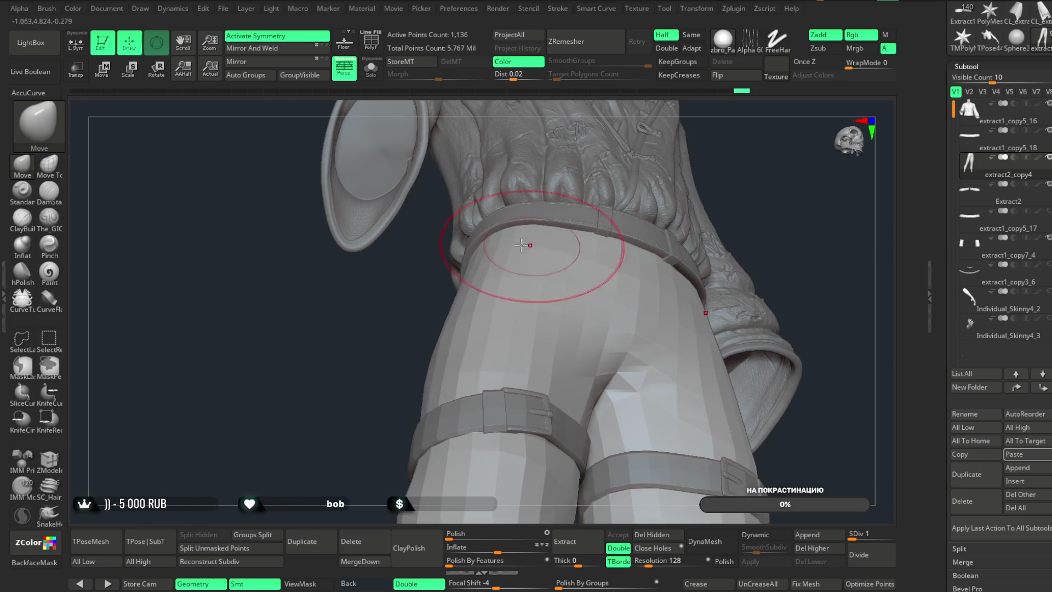
mouse_move(727, 209)
right_down()
mouse_move(770, 188)
mouse_move(712, 257)
right_up()
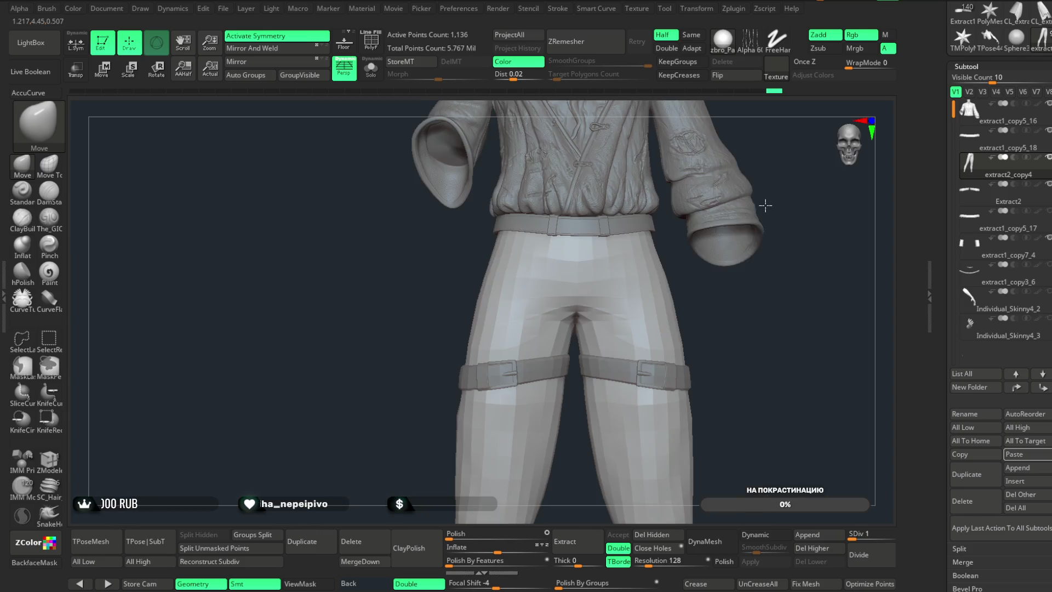
mouse_move(651, 301)
ctrl+right_down()
mouse_move(806, 321)
mouse_move(796, 301)
mouse_move(705, 298)
mouse_move(700, 326)
ctrl+right_up()
mouse_move(631, 343)
right_down()
mouse_move(735, 284)
mouse_move(707, 301)
mouse_move(733, 307)
mouse_move(676, 344)
right_up()
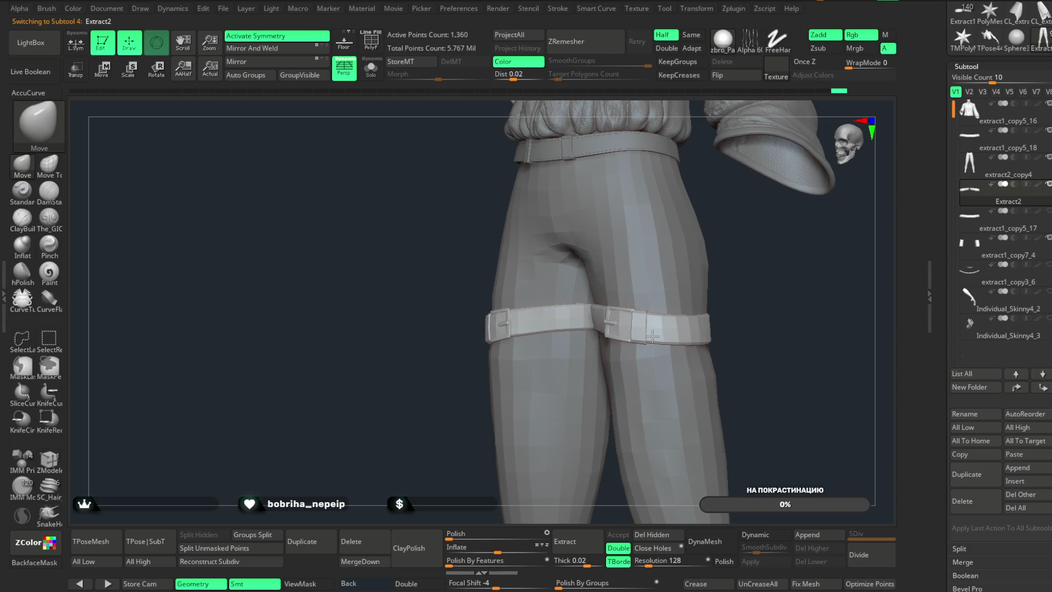
- Inspect both buckled thigh straps from the rear and side, then bring up the File options
mouse_move(763, 277)
right_down()
mouse_move(704, 328)
mouse_move(550, 383)
mouse_move(519, 369)
mouse_move(587, 351)
right_up()
right_drag(682, 404, 679, 425)
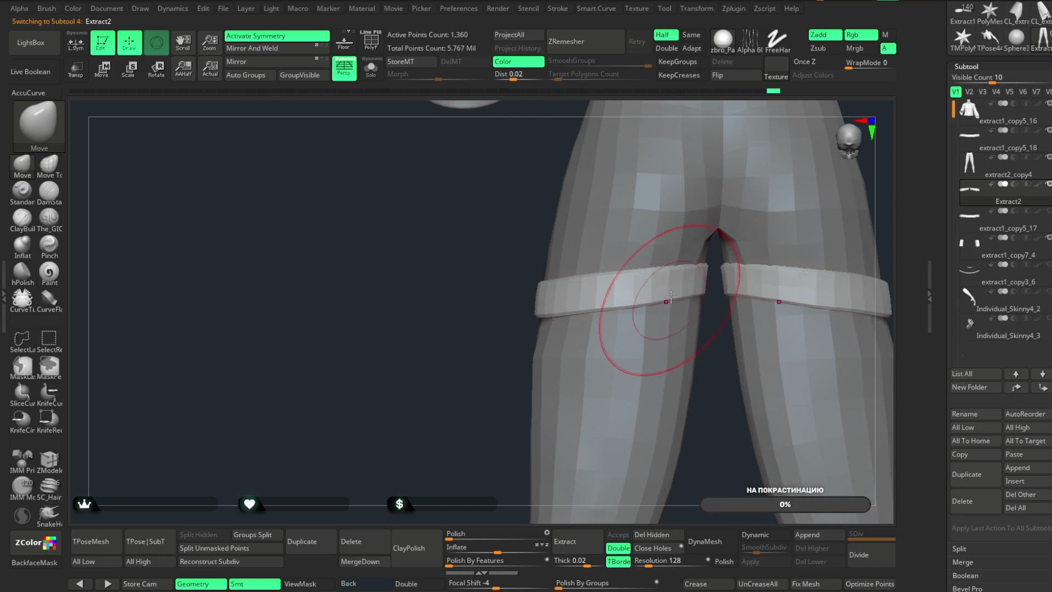
right_drag(517, 391, 545, 346)
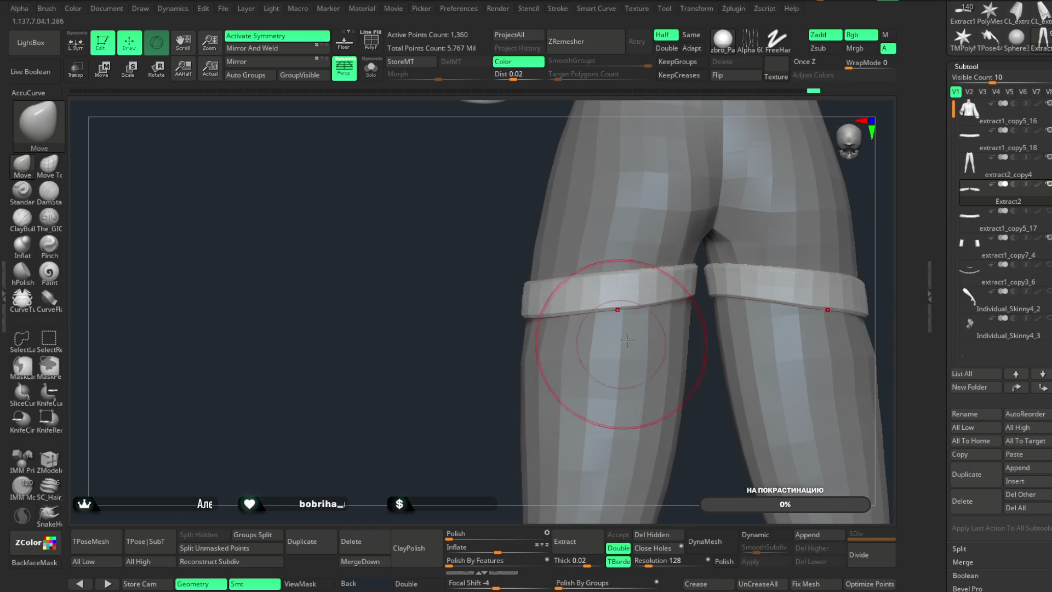
mouse_move(477, 435)
right_down()
mouse_move(609, 370)
mouse_move(719, 293)
mouse_move(740, 258)
right_up()
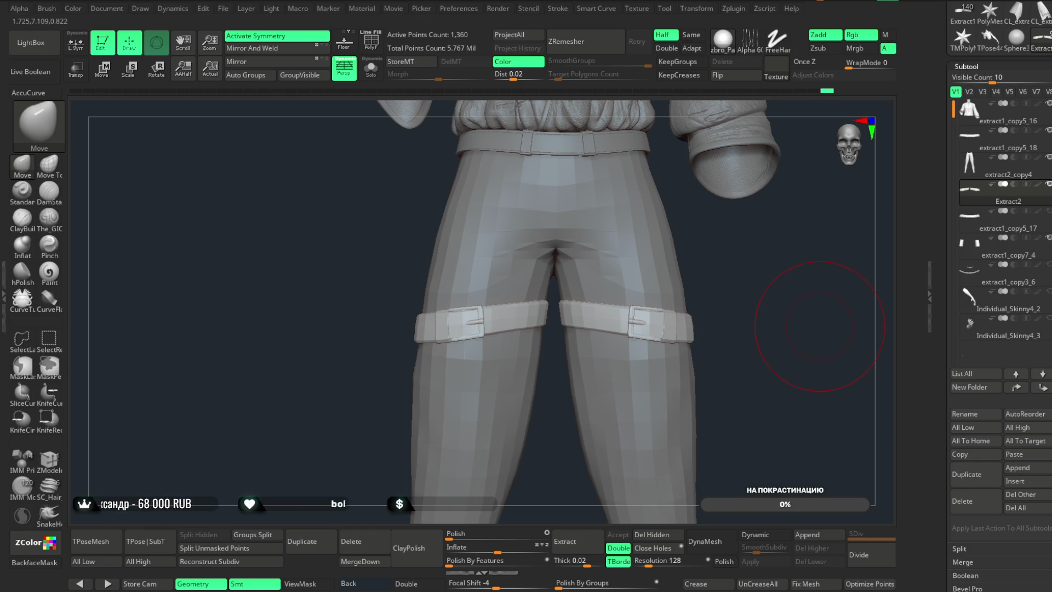
click(223, 8)
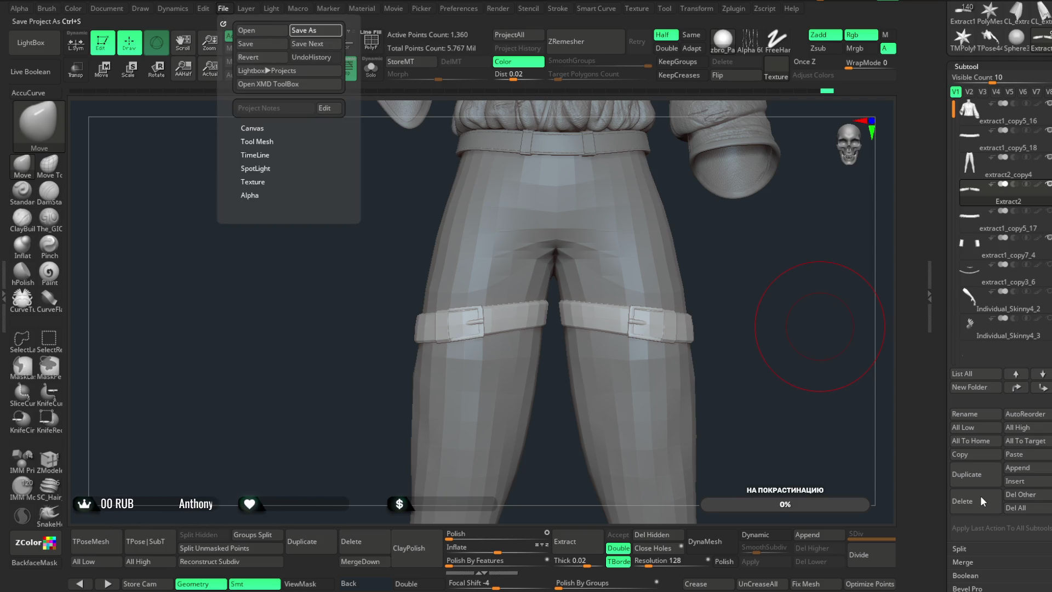
- Save the project with the fitted pants and thigh straps using Ctrl+S
key(ctrl+s)
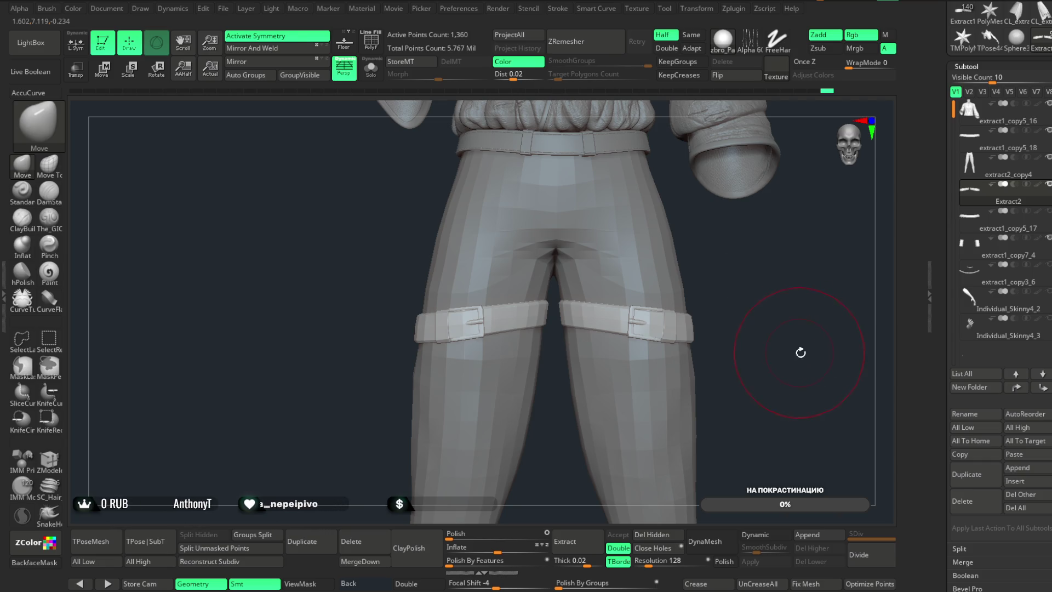
- Turn toward a frontal view of the straps and shrink the brush draw size
drag(802, 352, 785, 349)
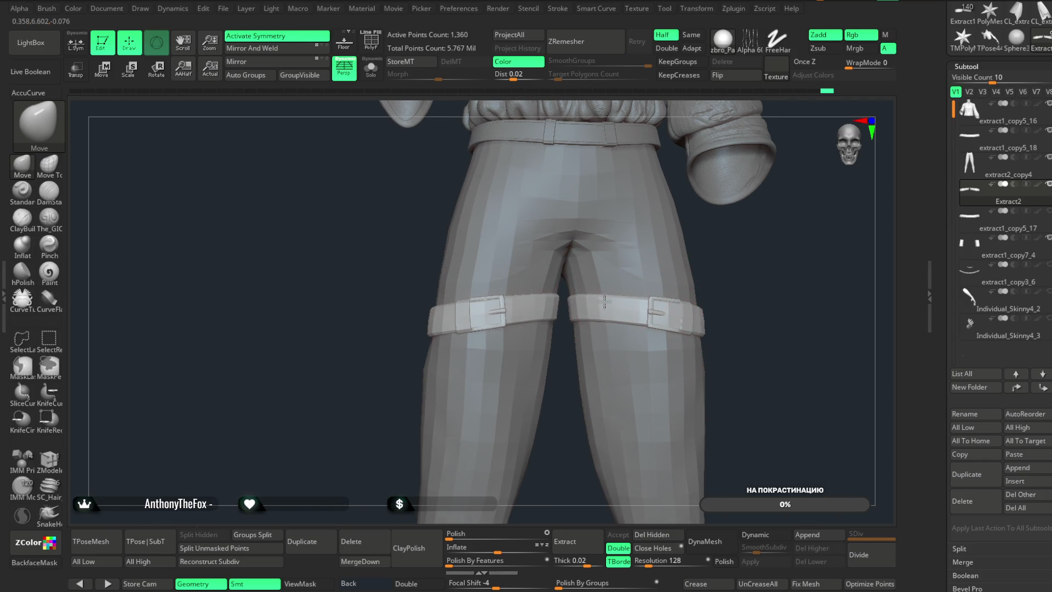
drag(742, 258, 553, 321)
mouse_move(406, 423)
mouse_down()
mouse_move(396, 408)
mouse_move(425, 413)
mouse_move(486, 395)
mouse_move(482, 324)
mouse_up()
key(space)
drag(550, 339, 529, 338)
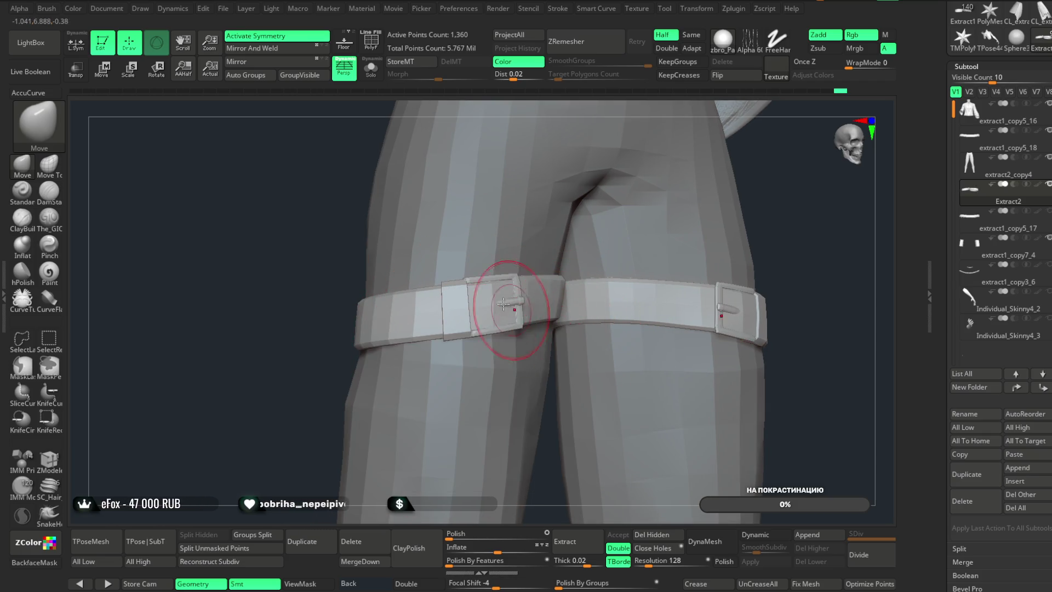
- Inspect the thigh straps' polygroups with PolyF from several angles, then turn PolyF off
key(shift+f)
drag(323, 387, 296, 390)
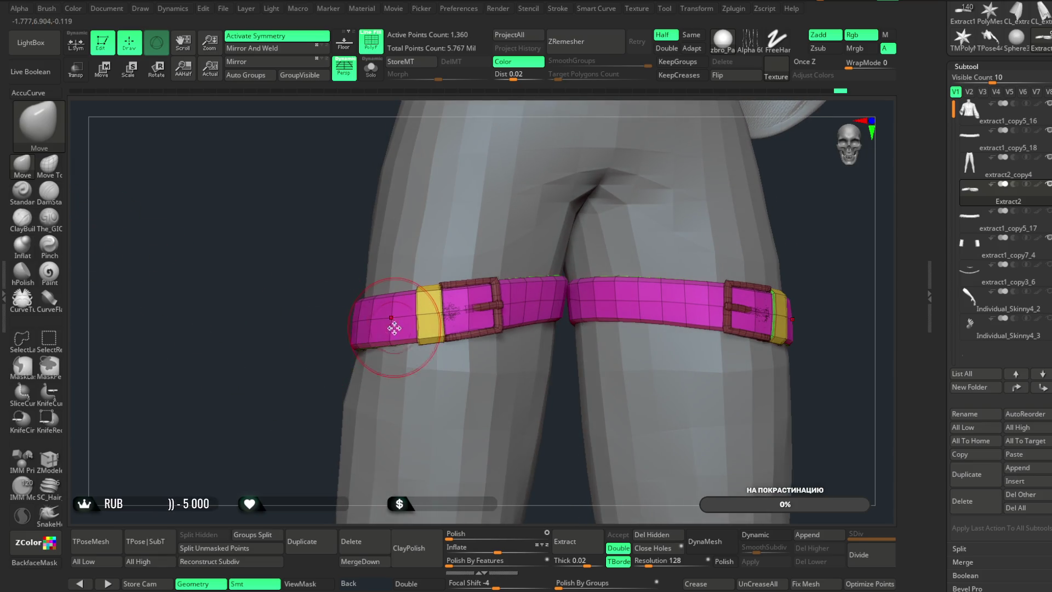
key(space)
drag(307, 414, 301, 329)
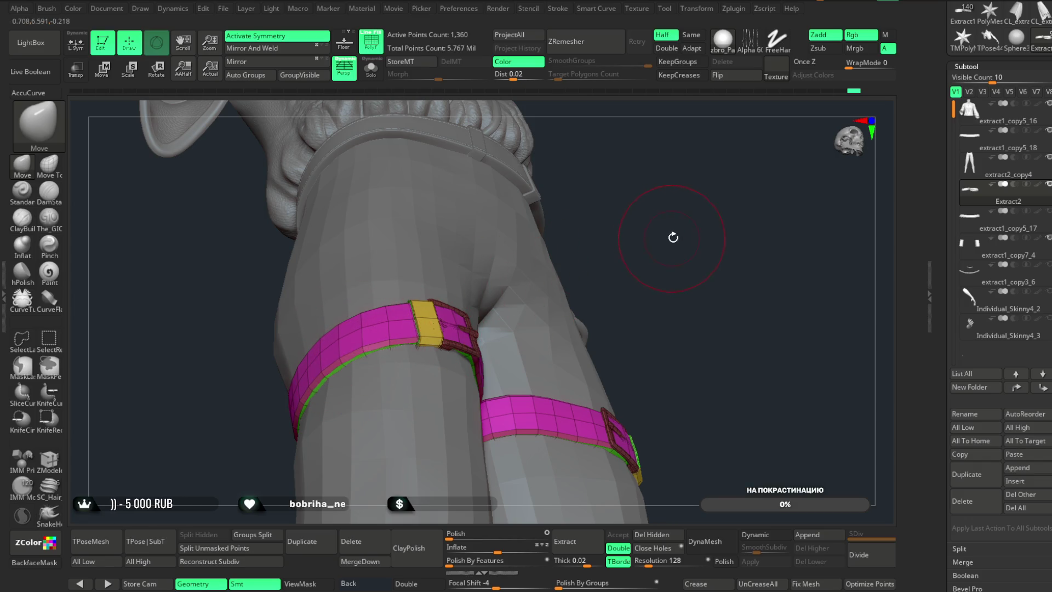
drag(673, 237, 652, 264)
mouse_move(578, 208)
mouse_down()
mouse_move(570, 196)
mouse_move(512, 404)
mouse_move(519, 454)
mouse_move(549, 332)
mouse_up()
mouse_move(605, 421)
mouse_down()
mouse_move(564, 412)
mouse_move(540, 391)
mouse_up()
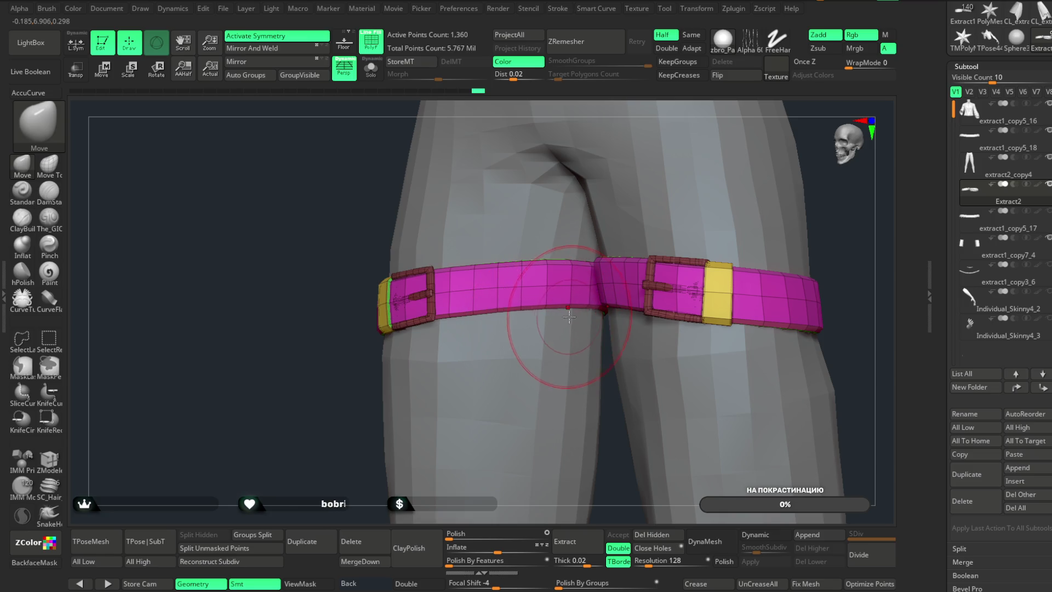
mouse_move(363, 433)
mouse_down()
mouse_move(353, 390)
mouse_move(402, 369)
mouse_up()
mouse_move(767, 250)
mouse_down()
mouse_move(672, 272)
mouse_move(685, 291)
mouse_up()
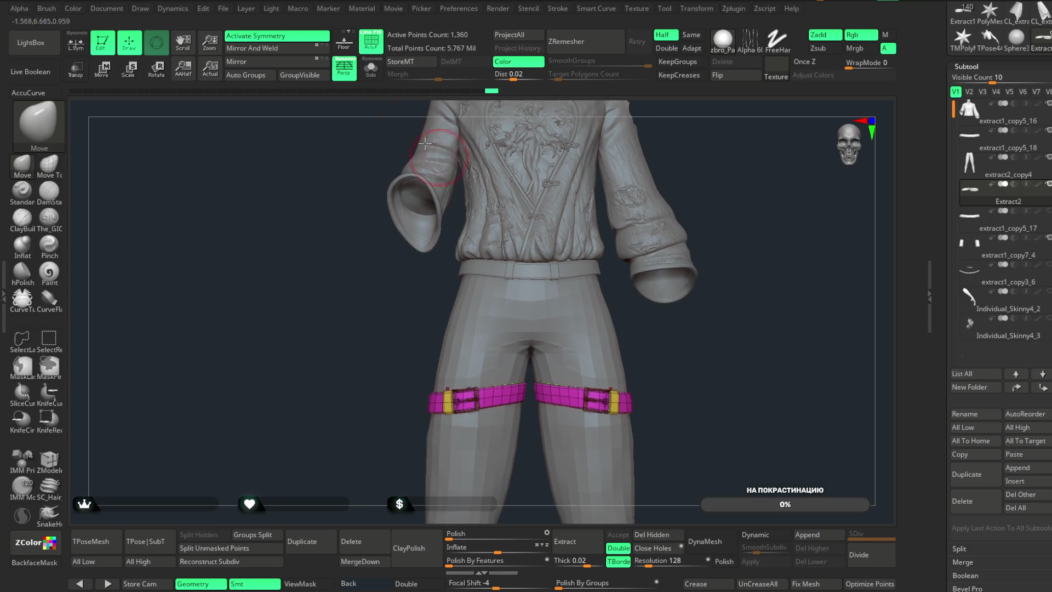
click(376, 47)
mouse_move(705, 204)
mouse_down()
mouse_move(690, 172)
mouse_move(705, 214)
mouse_up()
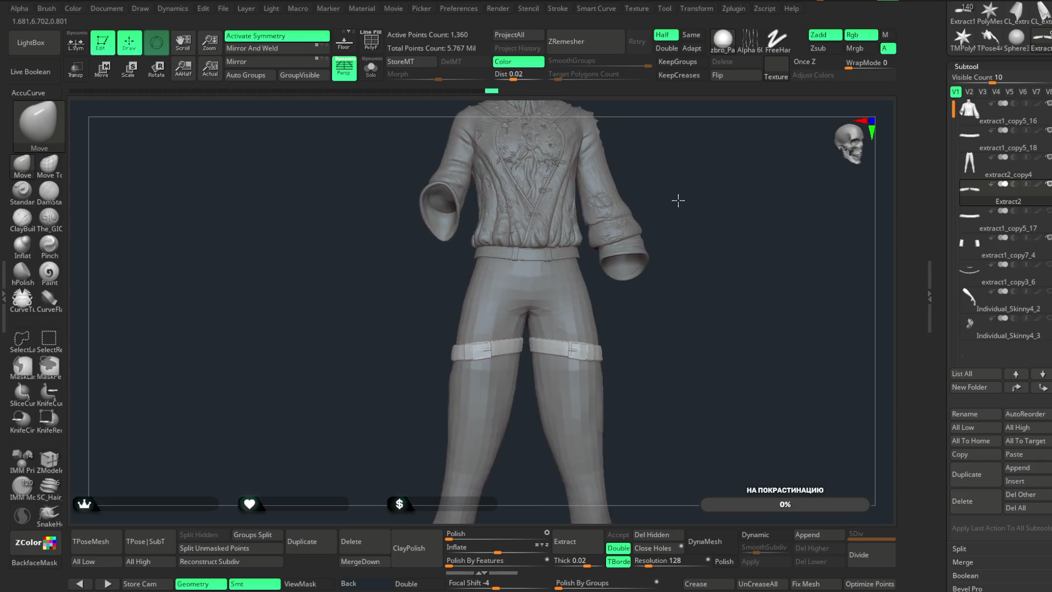
- Zoom in on the hips and thigh straps and set brush draw size to about 167
mouse_move(698, 197)
mouse_down()
mouse_move(705, 249)
mouse_move(728, 265)
mouse_move(578, 341)
mouse_move(544, 324)
mouse_move(731, 252)
mouse_move(720, 296)
mouse_move(726, 237)
mouse_move(759, 244)
mouse_move(681, 245)
mouse_move(726, 268)
mouse_move(742, 167)
mouse_move(730, 204)
mouse_move(718, 207)
mouse_move(714, 193)
mouse_move(716, 242)
mouse_move(770, 286)
mouse_move(687, 302)
mouse_move(684, 263)
mouse_move(698, 270)
mouse_move(482, 446)
mouse_move(515, 449)
mouse_move(521, 487)
mouse_move(534, 467)
mouse_move(527, 387)
mouse_up()
key(space)
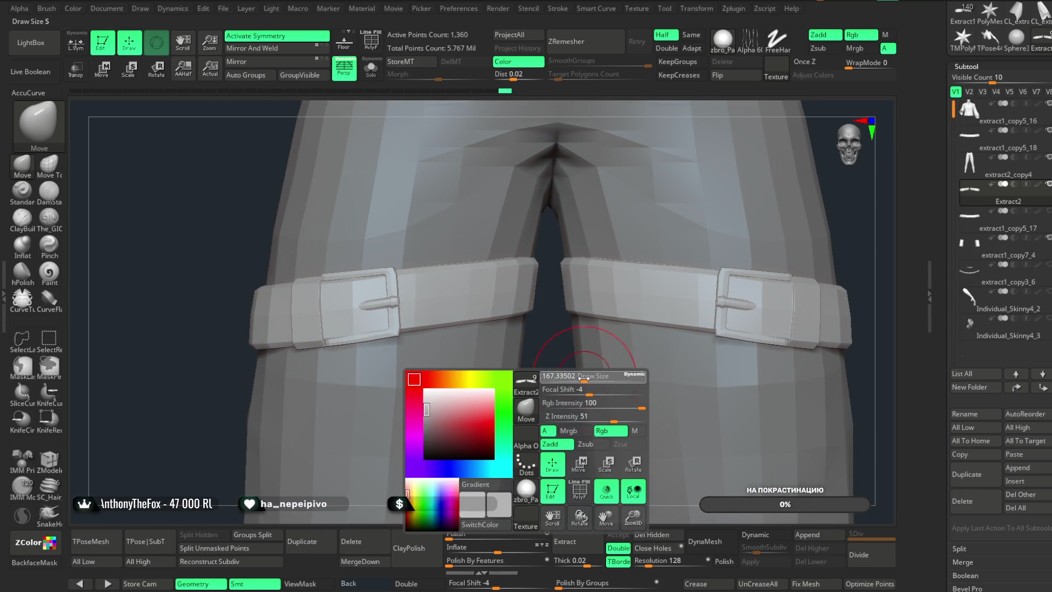
scroll(557, 439, down, 3)
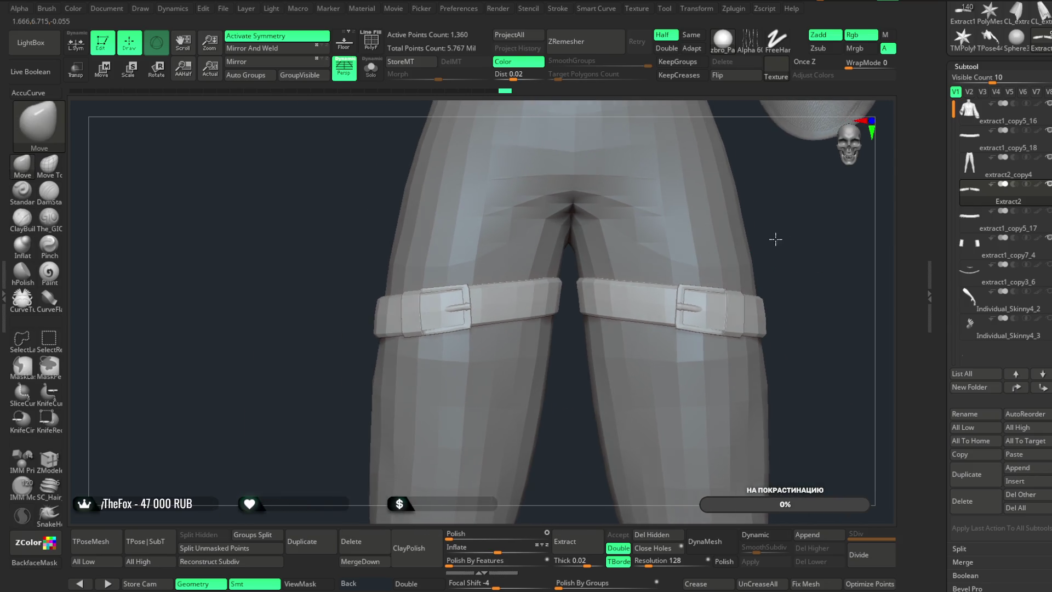
scroll(775, 239, down, 3)
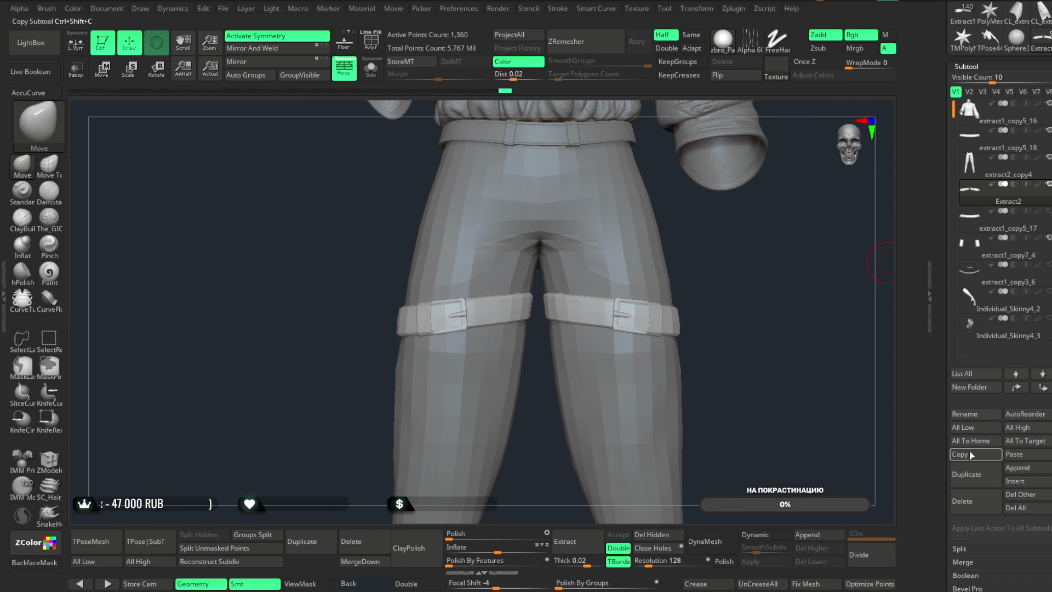
- Paste the copied thigh strap into the torn-skirt character as Extract3 and check its fit
click(1011, 39)
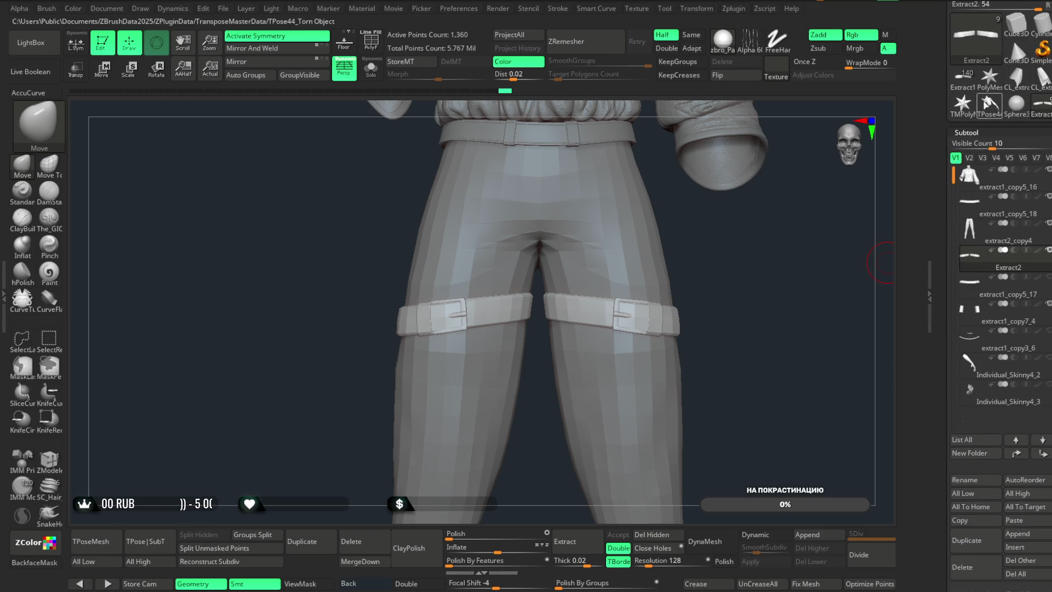
key(ctrl+shift+v)
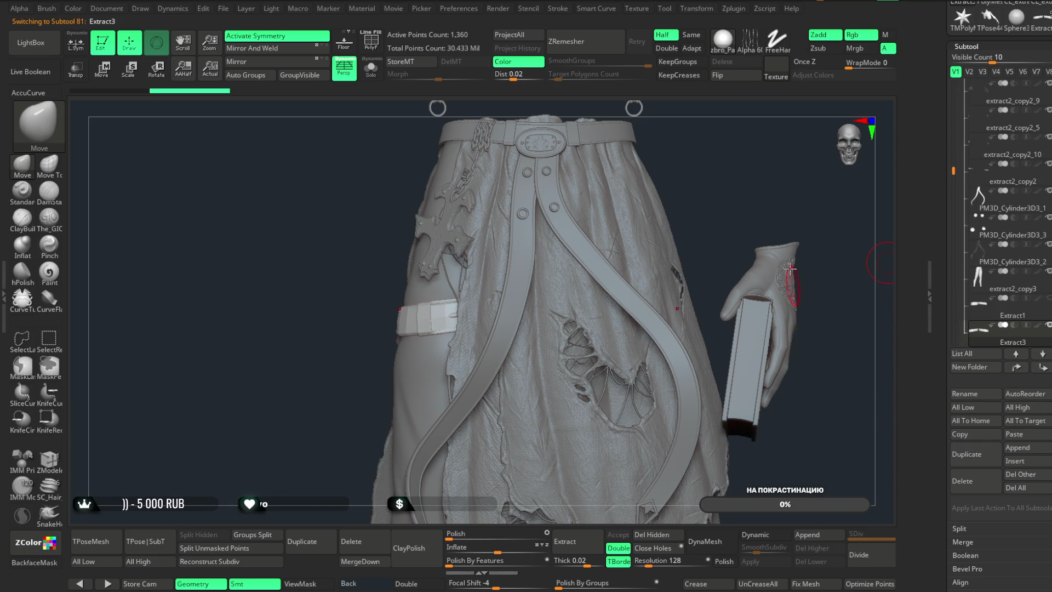
drag(789, 206, 820, 202)
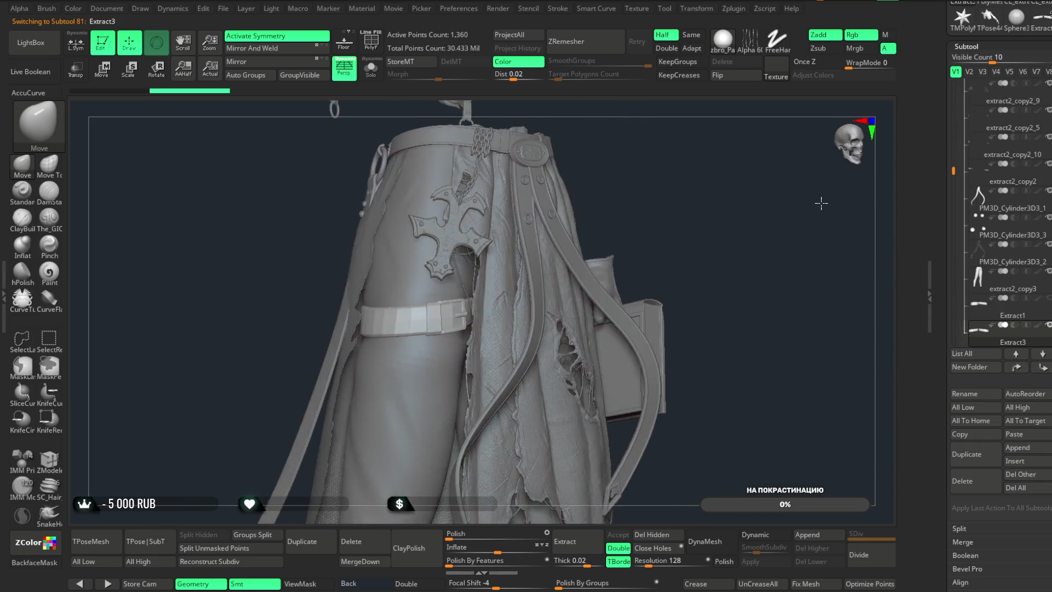
mouse_move(827, 266)
mouse_down()
mouse_move(848, 282)
mouse_move(789, 325)
mouse_move(799, 239)
mouse_up()
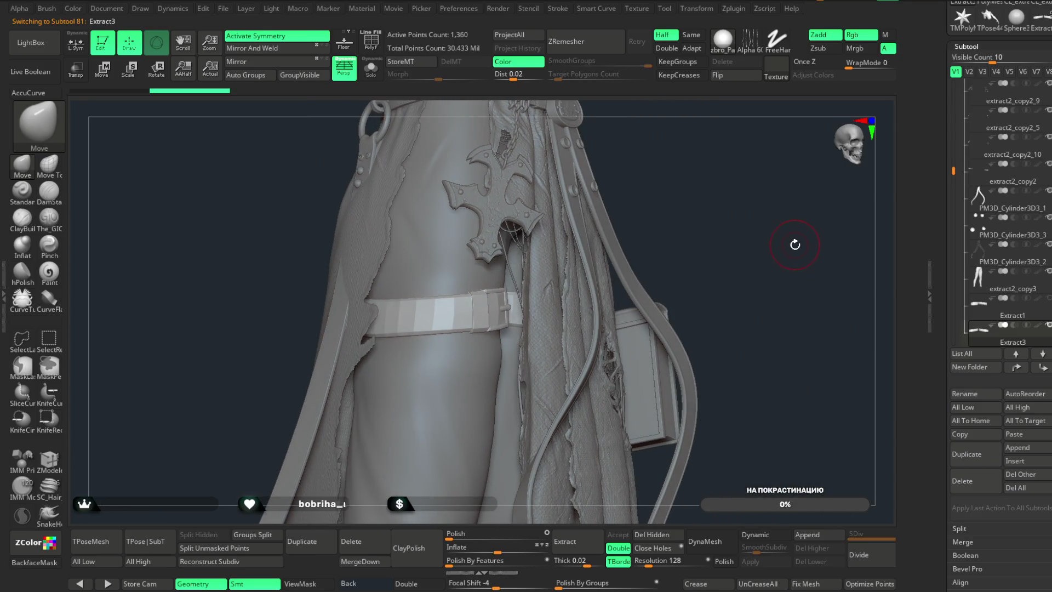